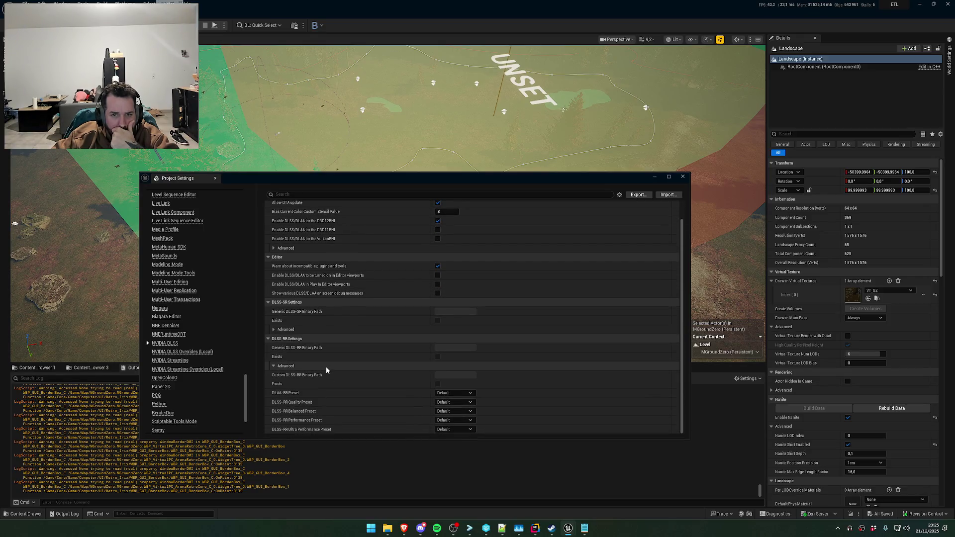
Browse the NVIDIA Streamline and DLSS plugin settings, showing Streamline's advanced options
{"action": "left_click", "coordinate": [177, 371]}
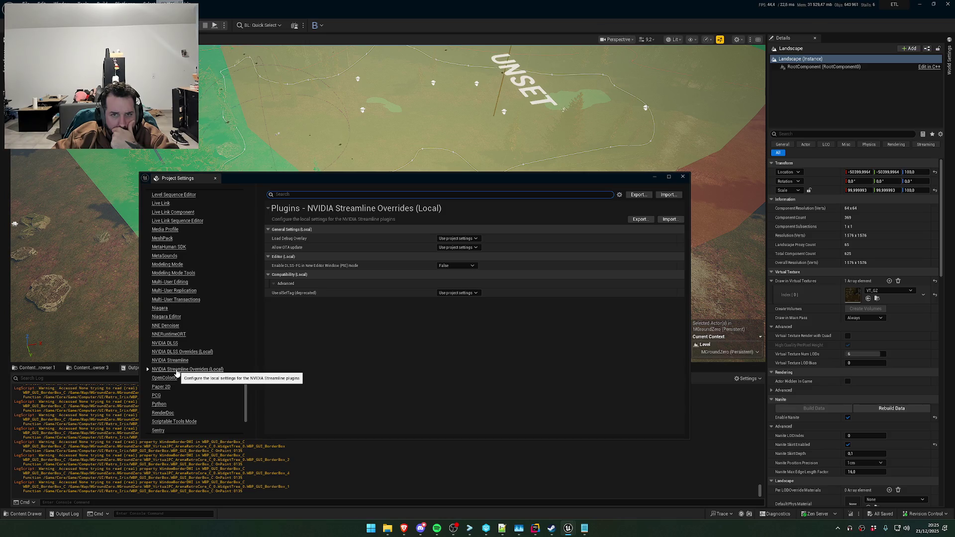
{"action": "left_click", "coordinate": [177, 362]}
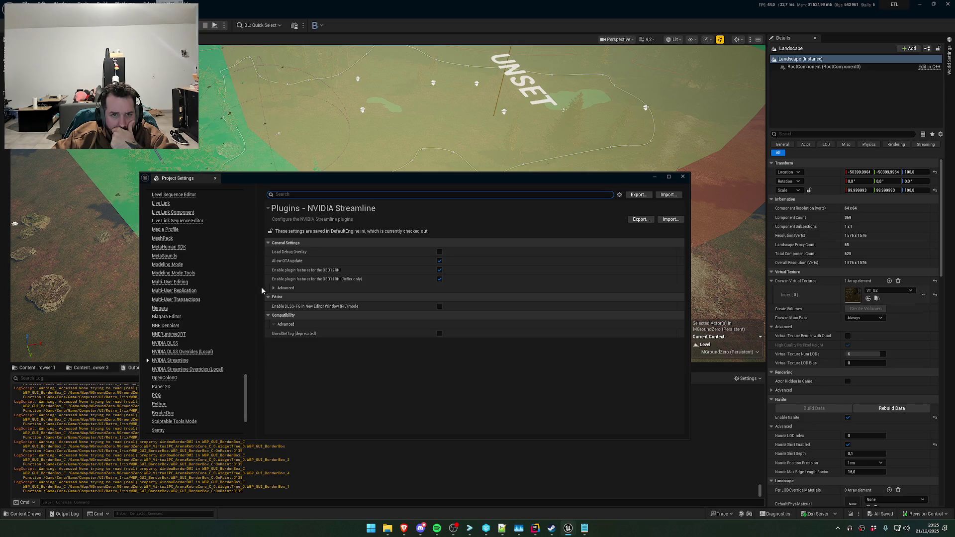
{"action": "left_click", "coordinate": [282, 288]}
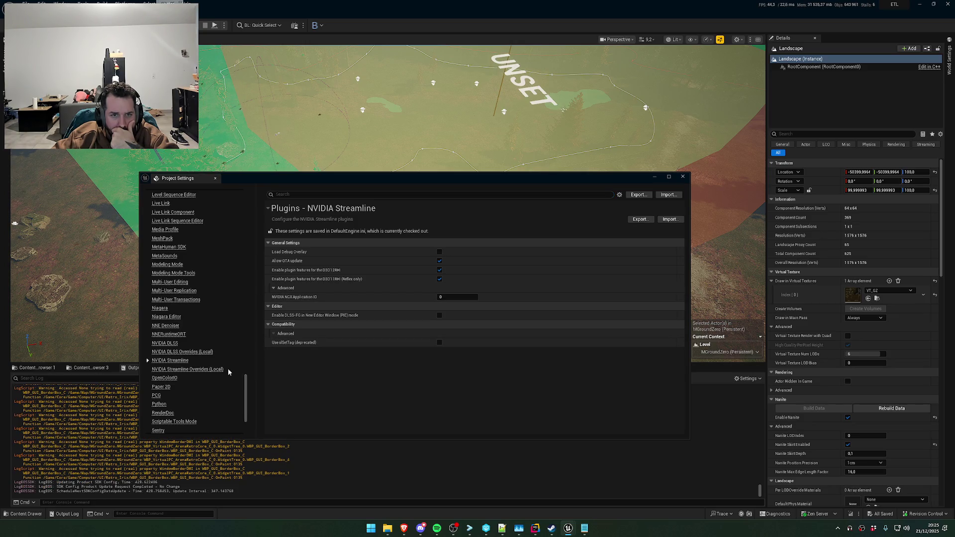
{"action": "left_click", "coordinate": [164, 344]}
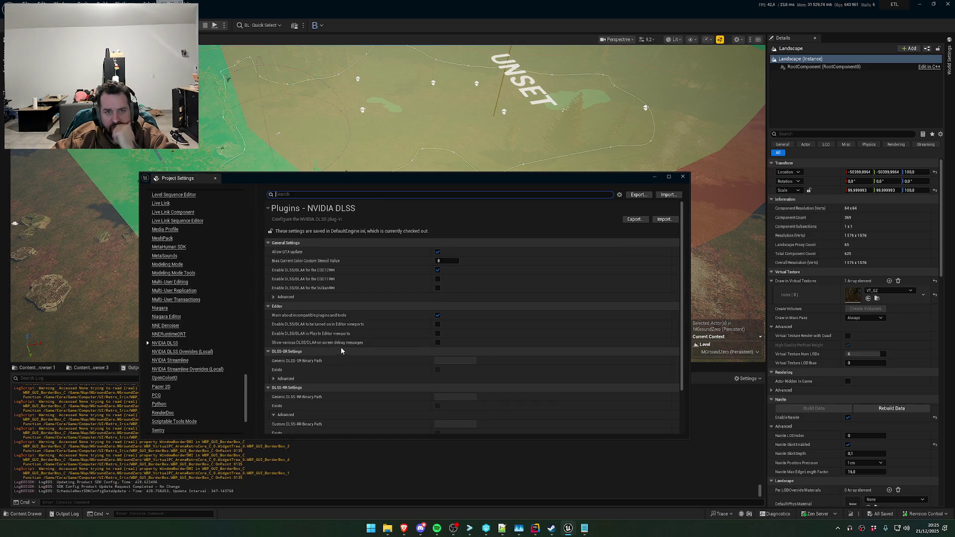
{"action": "scroll", "coordinate": [351, 350], "scroll_direction": "down", "scroll_amount": 2}
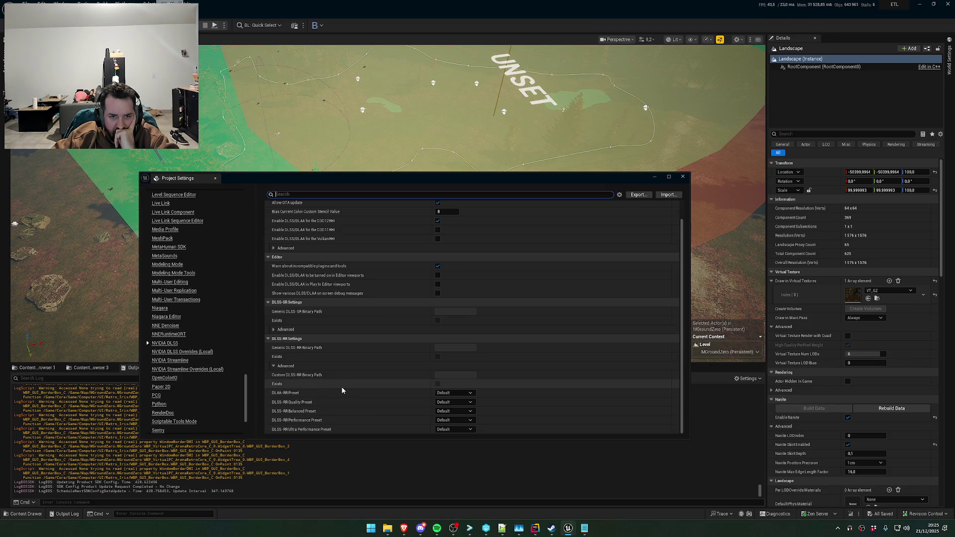
{"action": "scroll", "coordinate": [341, 389], "scroll_direction": "up", "scroll_amount": 3}
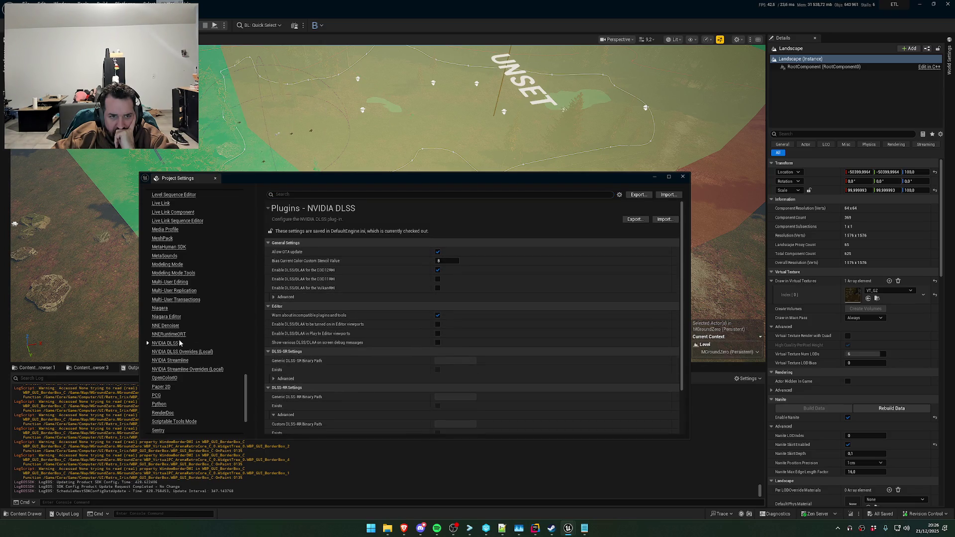
Step through the NNE Denoiser, NNERuntimeORT and PCG settings to the Steam Audio page
{"action": "left_click", "coordinate": [167, 327]}
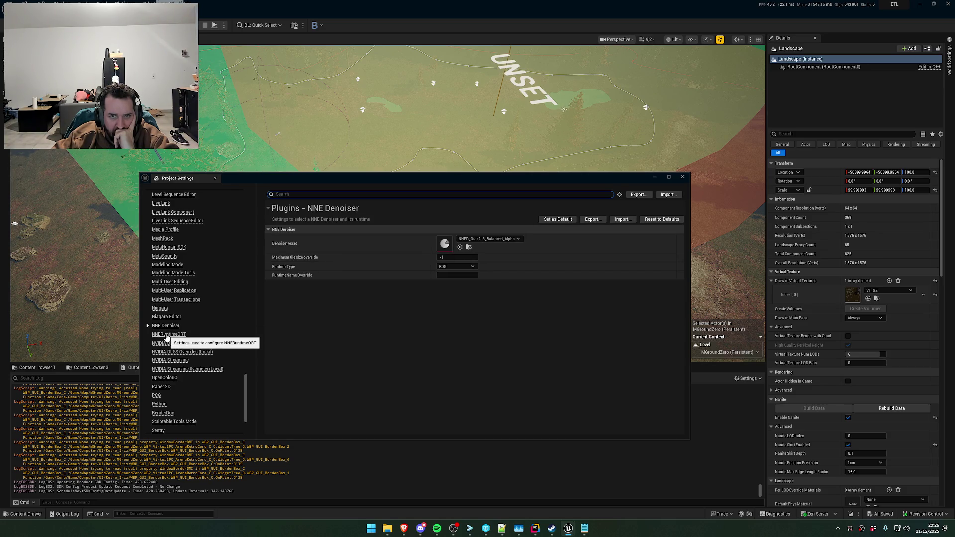
{"action": "left_click", "coordinate": [168, 335]}
{"action": "scroll", "coordinate": [189, 375], "scroll_direction": "down", "scroll_amount": 1}
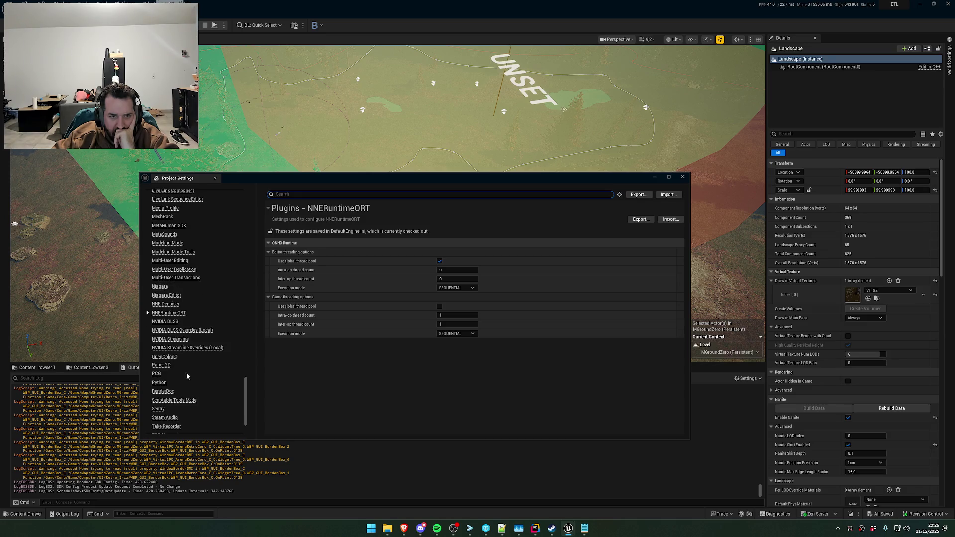
{"action": "left_click", "coordinate": [170, 374]}
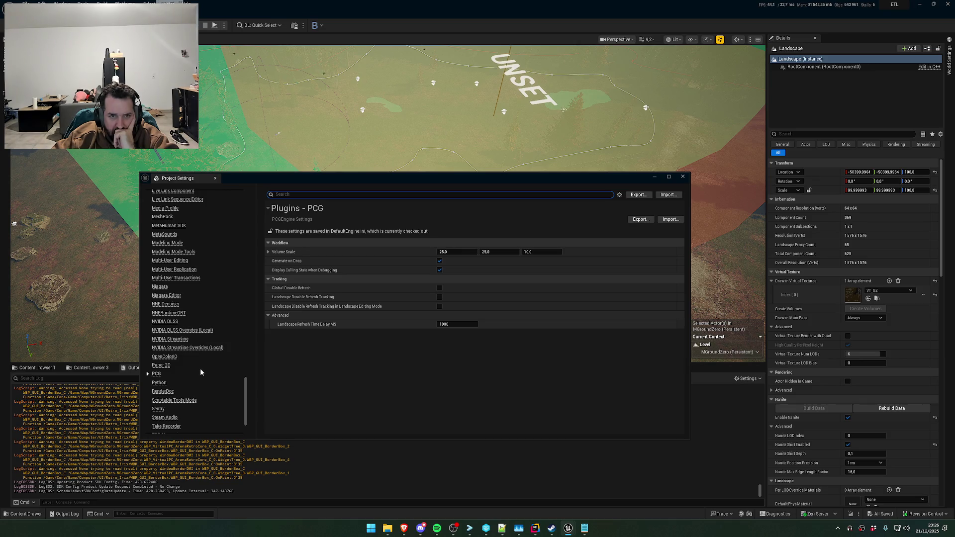
{"action": "scroll", "coordinate": [202, 372], "scroll_direction": "down", "scroll_amount": 2}
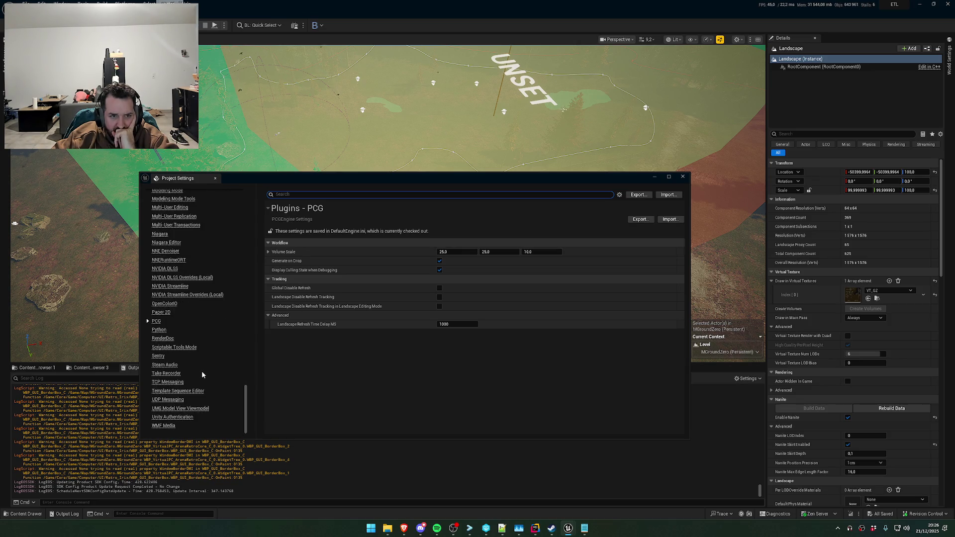
{"action": "left_click", "coordinate": [169, 365]}
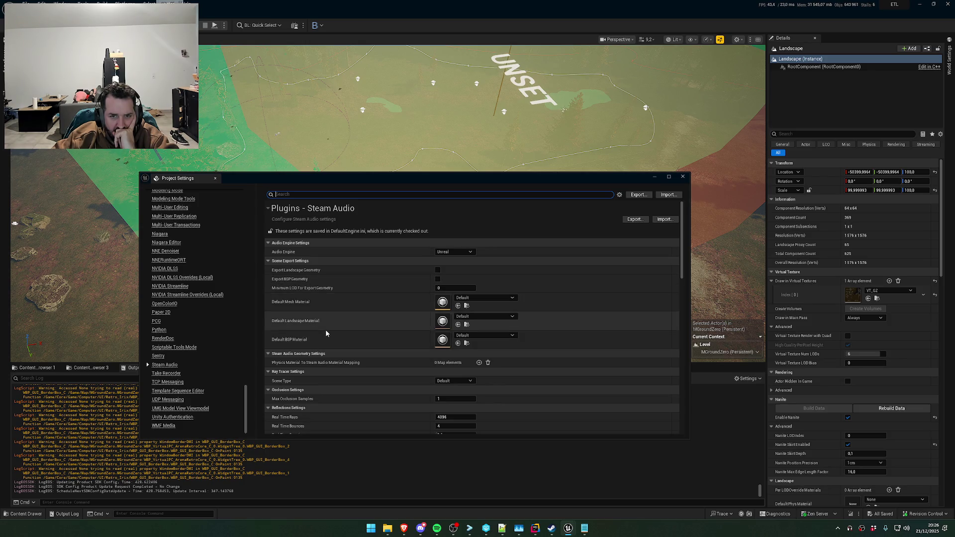
{"action": "scroll", "coordinate": [325, 329], "scroll_direction": "down", "scroll_amount": 2}
{"action": "left_click", "coordinate": [454, 338]}
Fold away the Steam Audio Reflections Settings, Reverb Settings and Pathing Settings groups
{"action": "left_click", "coordinate": [326, 345]}
{"action": "scroll", "coordinate": [311, 343], "scroll_direction": "down", "scroll_amount": 6}
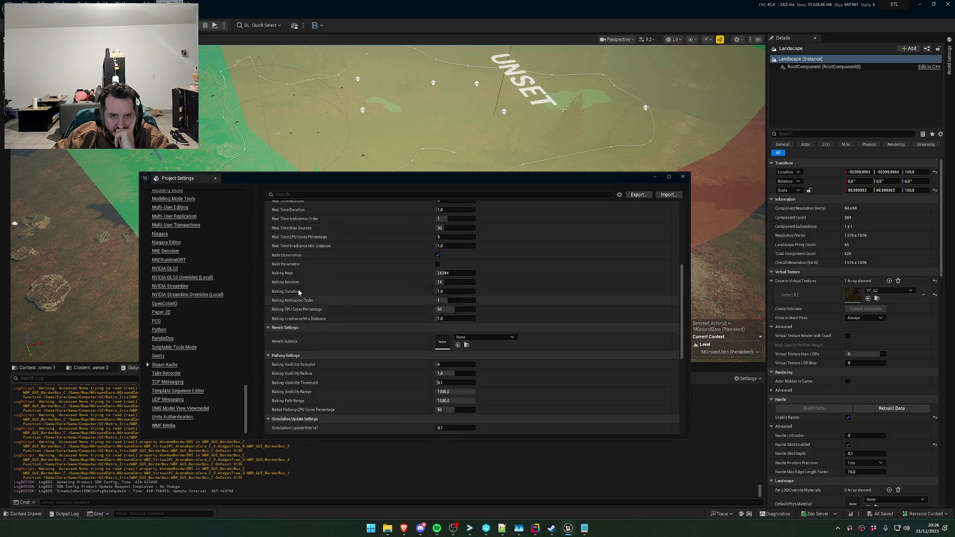
{"action": "left_click", "coordinate": [267, 226]}
{"action": "left_click", "coordinate": [267, 235]}
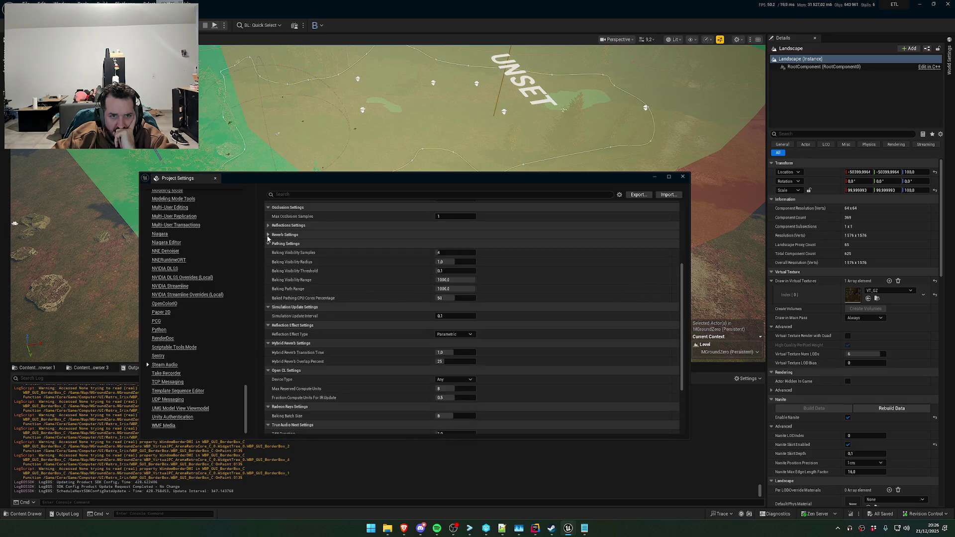
{"action": "left_click", "coordinate": [268, 244]}
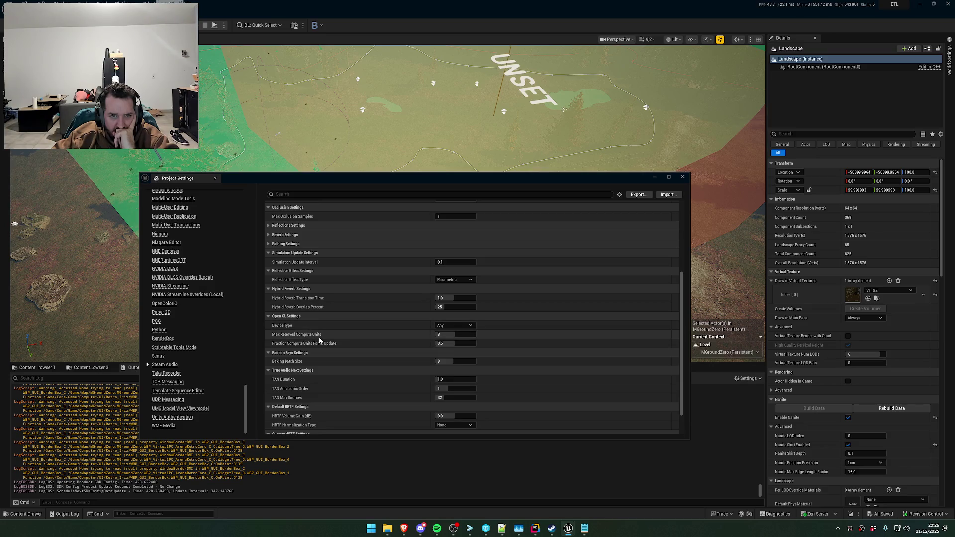
Scroll the category list and show the FSR Upscaling plugin settings
{"action": "scroll", "coordinate": [313, 332], "scroll_direction": "down", "scroll_amount": 2}
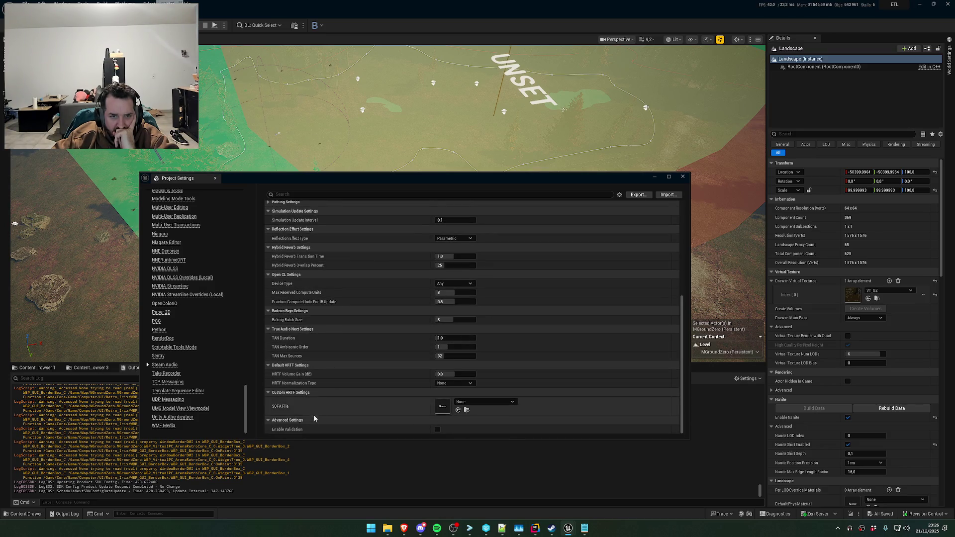
{"action": "scroll", "coordinate": [176, 381], "scroll_direction": "up", "scroll_amount": 3}
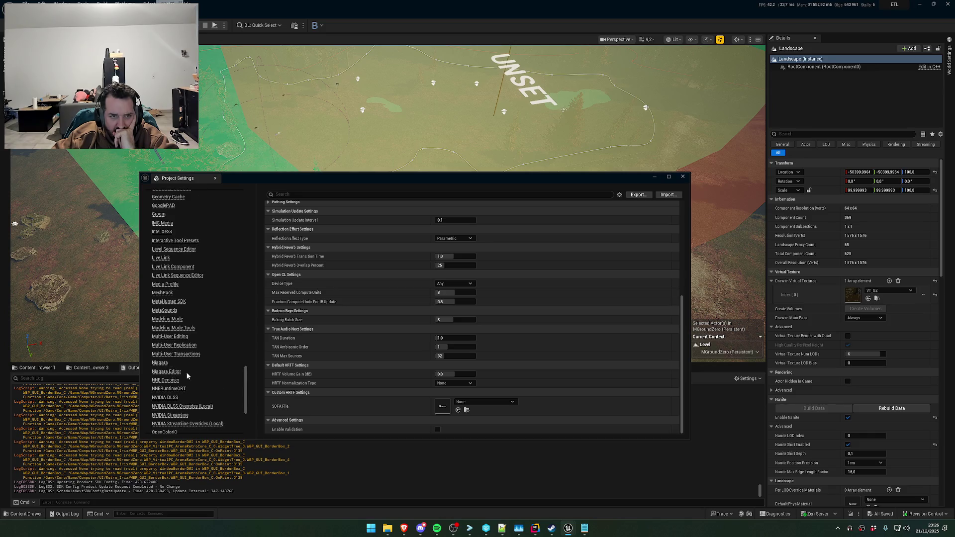
{"action": "scroll", "coordinate": [180, 384], "scroll_direction": "up", "scroll_amount": 2}
{"action": "scroll", "coordinate": [181, 380], "scroll_direction": "down", "scroll_amount": 5}
{"action": "scroll", "coordinate": [169, 423], "scroll_direction": "up", "scroll_amount": 4}
{"action": "scroll", "coordinate": [176, 320], "scroll_direction": "up", "scroll_amount": 5}
{"action": "left_click", "coordinate": [173, 288]}
Show Platforms > Windows and review its audio cook overrides, splash images and game icon
{"action": "scroll", "coordinate": [174, 314], "scroll_direction": "up", "scroll_amount": 3}
{"action": "scroll", "coordinate": [175, 314], "scroll_direction": "up", "scroll_amount": 4}
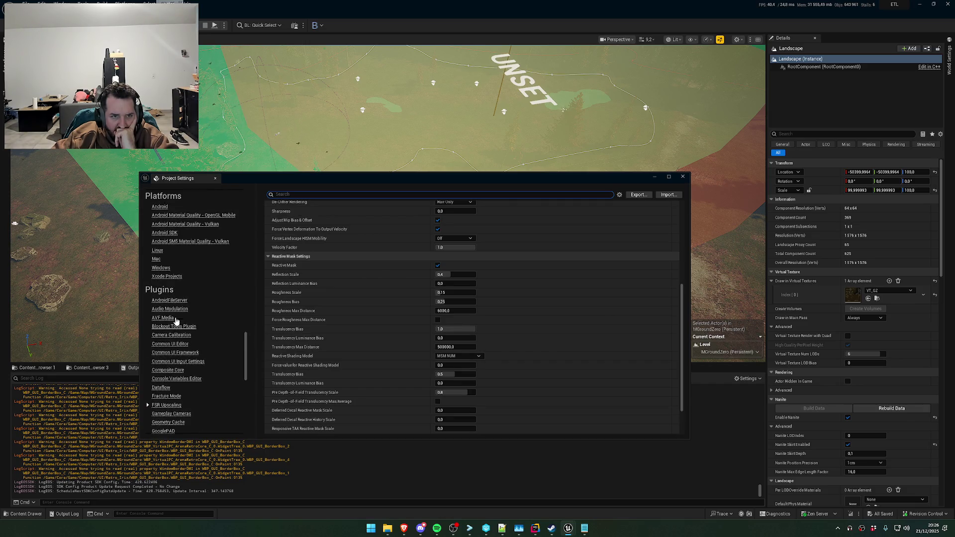
{"action": "left_click", "coordinate": [162, 322]}
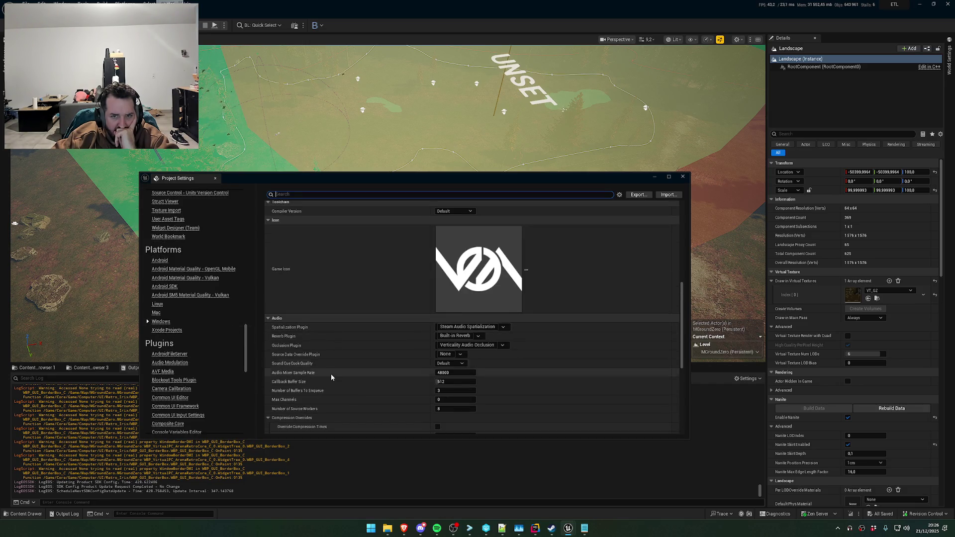
{"action": "scroll", "coordinate": [328, 376], "scroll_direction": "down", "scroll_amount": 2}
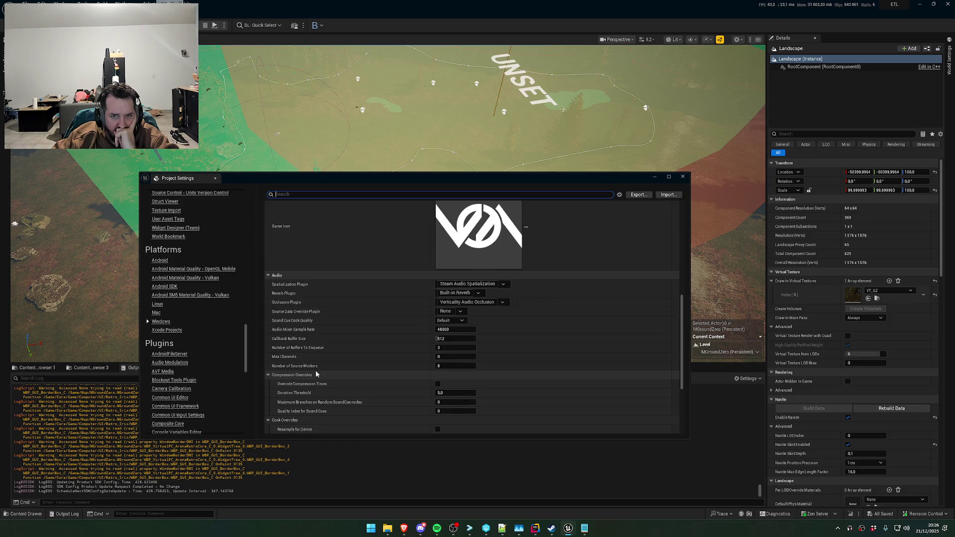
{"action": "scroll", "coordinate": [309, 368], "scroll_direction": "down", "scroll_amount": 1}
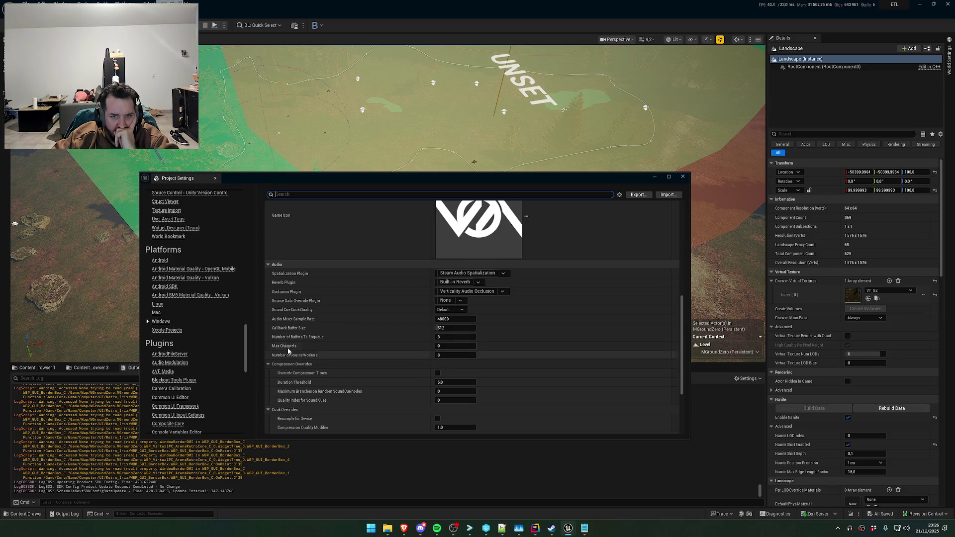
{"action": "scroll", "coordinate": [306, 370], "scroll_direction": "down", "scroll_amount": 3}
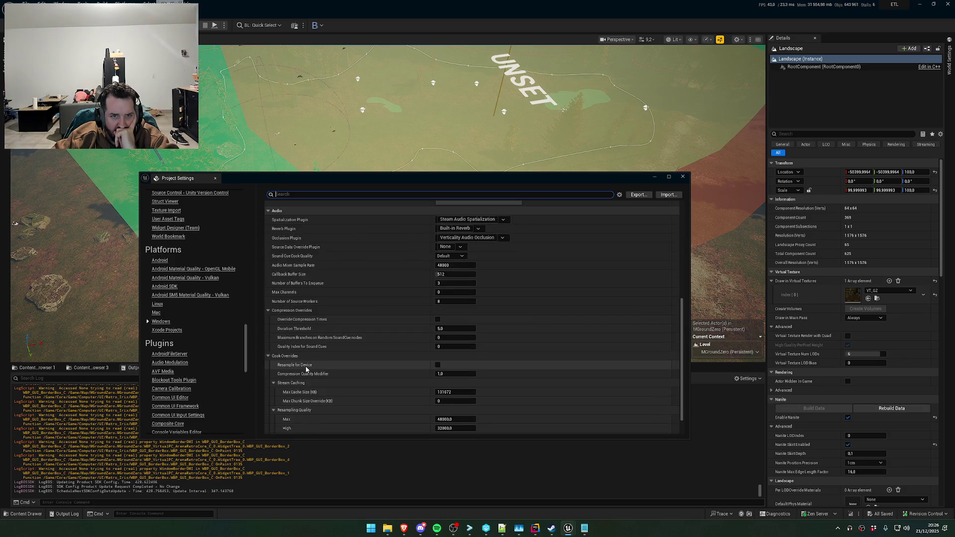
{"action": "scroll", "coordinate": [306, 368], "scroll_direction": "down", "scroll_amount": 2}
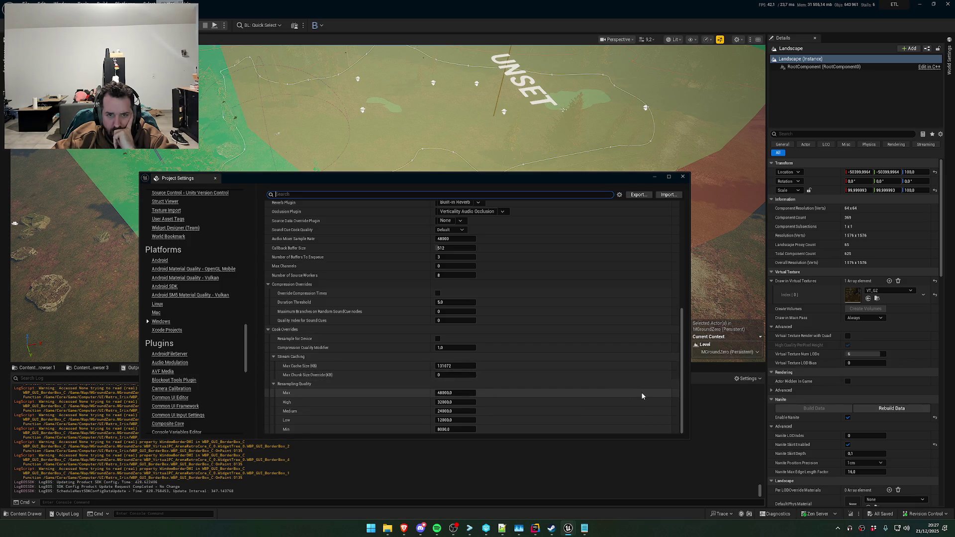
{"action": "scroll", "coordinate": [642, 396], "scroll_direction": "up", "scroll_amount": 10}
{"action": "scroll", "coordinate": [192, 348], "scroll_direction": "up", "scroll_amount": 5}
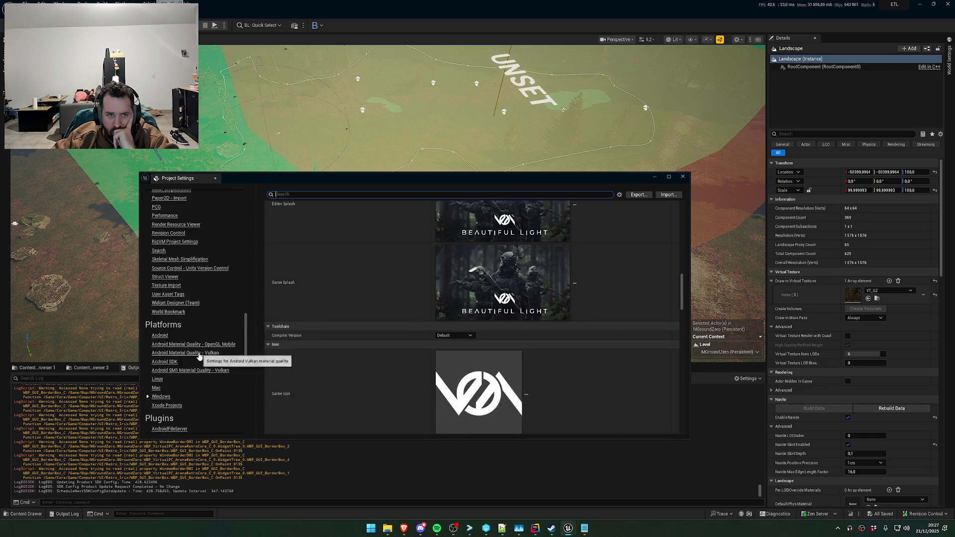
{"action": "scroll", "coordinate": [174, 343], "scroll_direction": "up", "scroll_amount": 15}
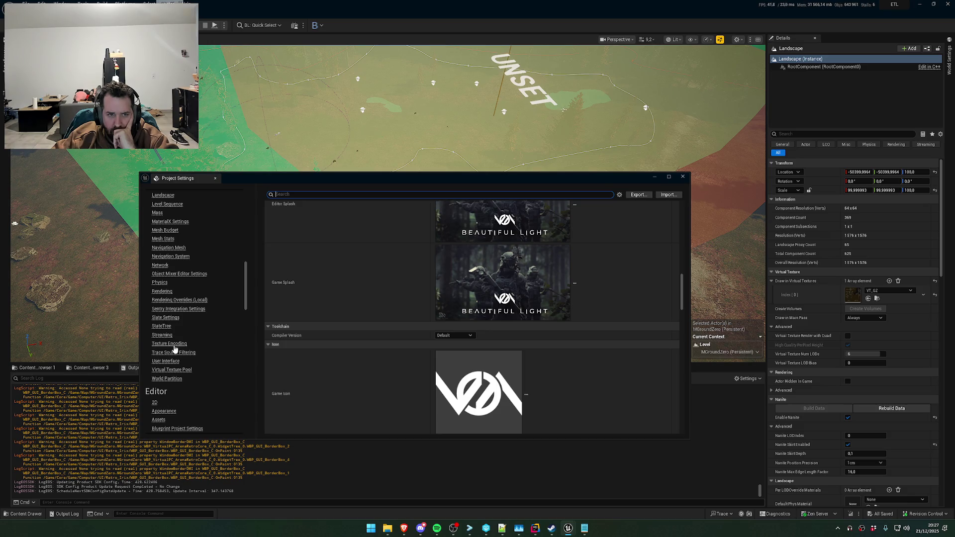
Look through the Texture Encoding, Mesh Stats, Mesh Budget and Landscape engine settings
{"action": "left_click", "coordinate": [178, 344]}
{"action": "scroll", "coordinate": [201, 346], "scroll_direction": "up", "scroll_amount": 3}
{"action": "scroll", "coordinate": [202, 348], "scroll_direction": "up", "scroll_amount": 3}
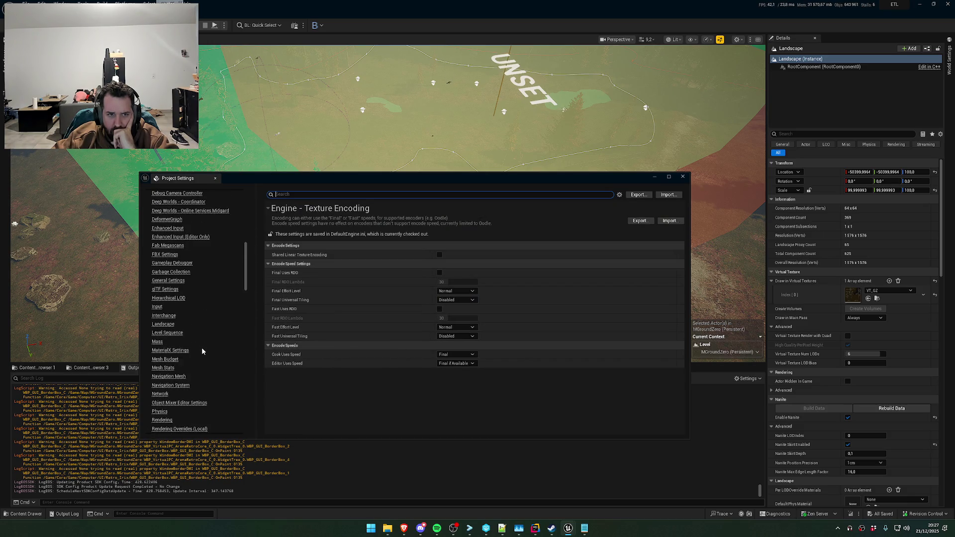
{"action": "left_click", "coordinate": [163, 367]}
{"action": "left_click", "coordinate": [167, 360]}
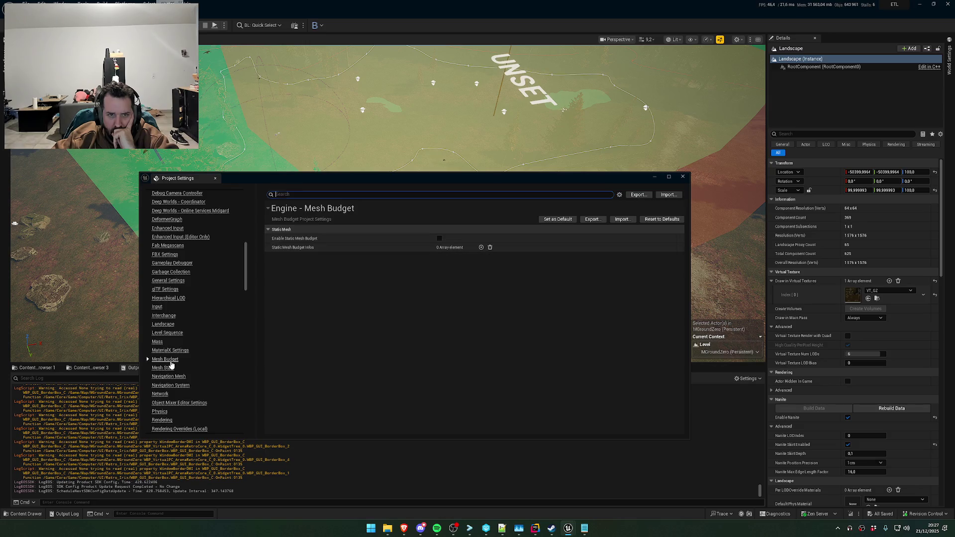
{"action": "mouse_move", "coordinate": [278, 240]}
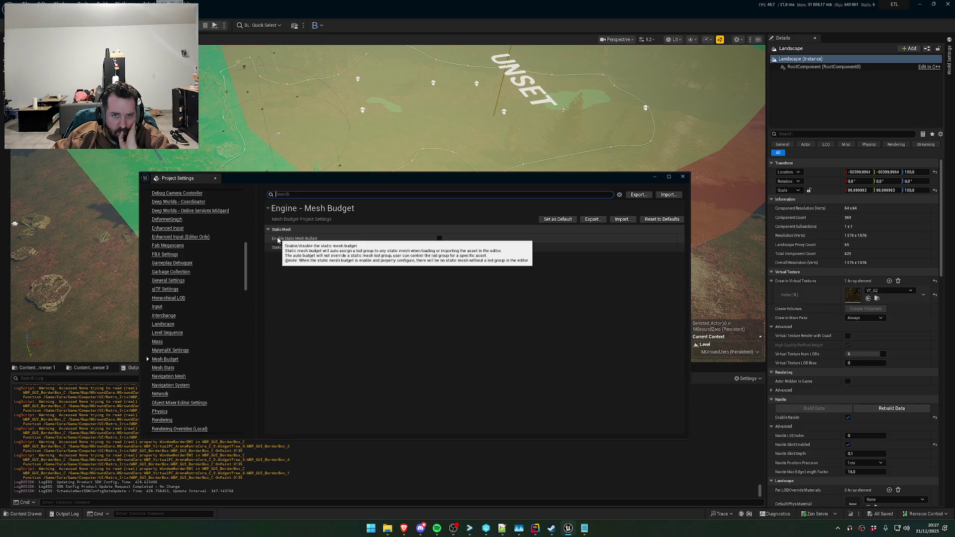
{"action": "left_click", "coordinate": [166, 325]}
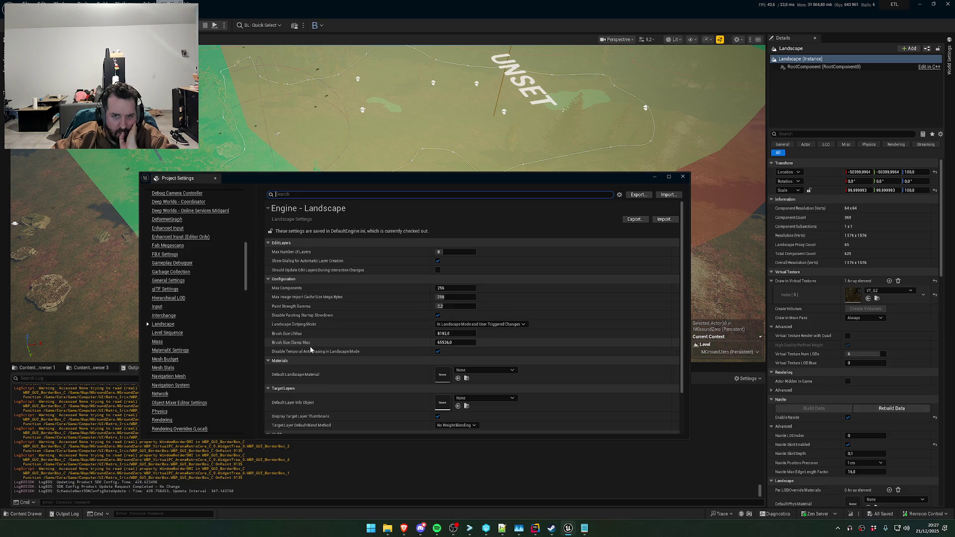
Check the Hierarchical LOD and Garbage Collection settings, then the Gameplay Debugger page
{"action": "scroll", "coordinate": [305, 348], "scroll_direction": "down", "scroll_amount": 3}
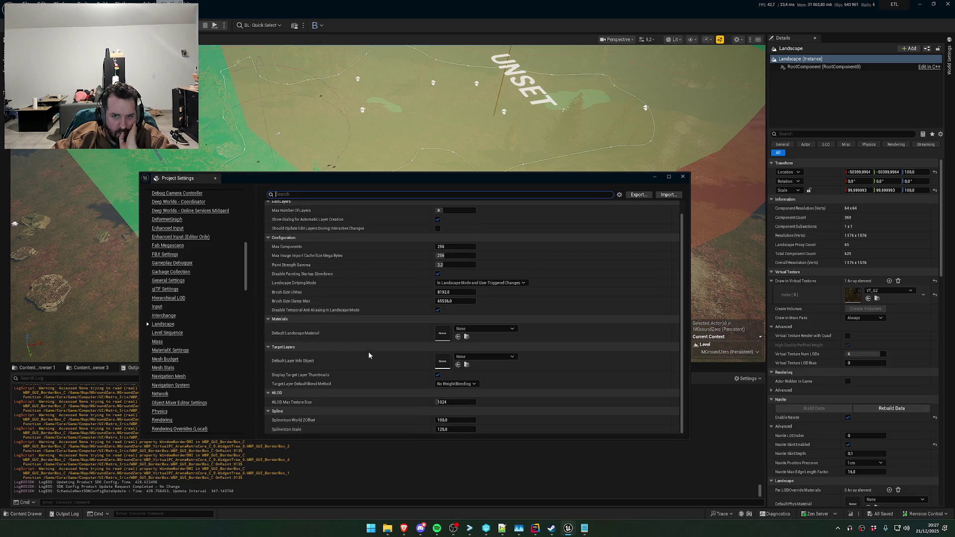
{"action": "left_click", "coordinate": [168, 300]}
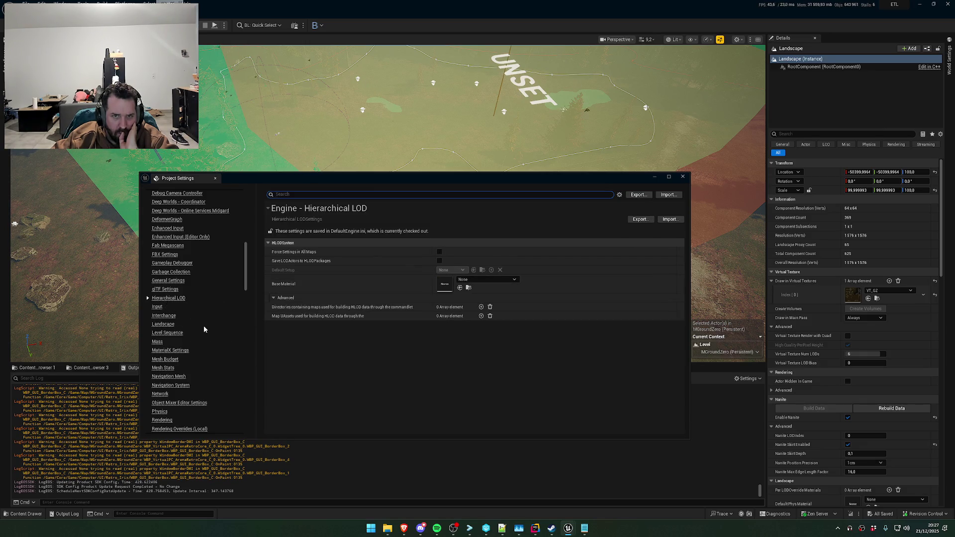
{"action": "scroll", "coordinate": [196, 330], "scroll_direction": "up", "scroll_amount": 3}
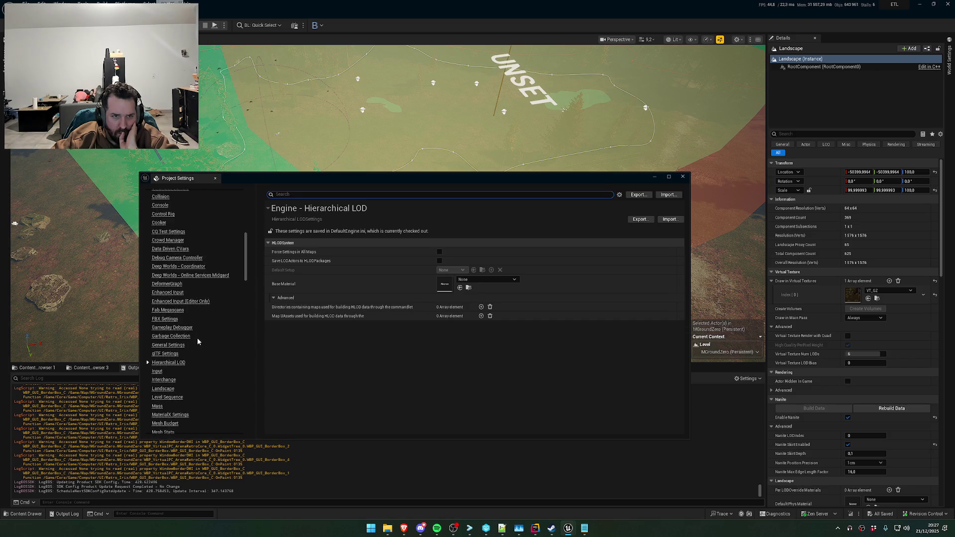
{"action": "left_click", "coordinate": [184, 337]}
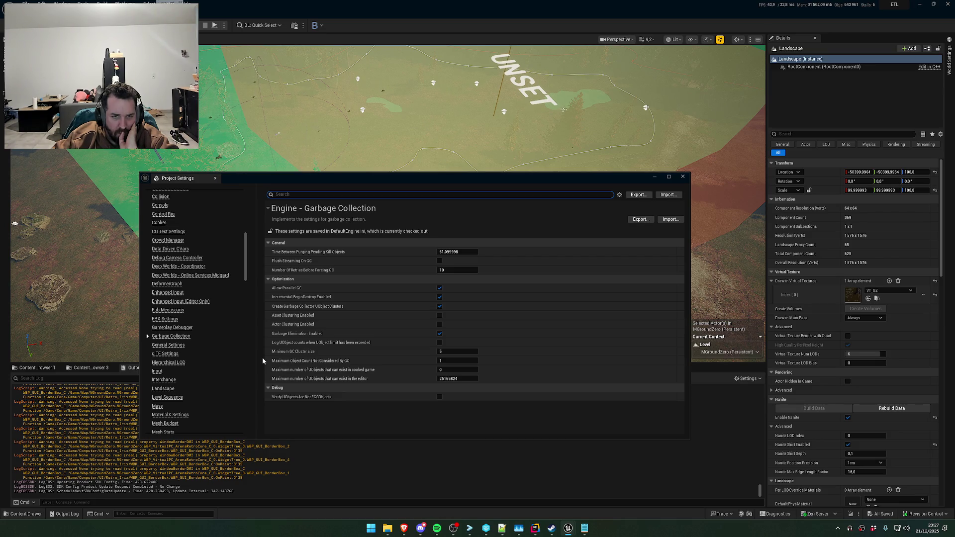
{"action": "left_click", "coordinate": [178, 329]}
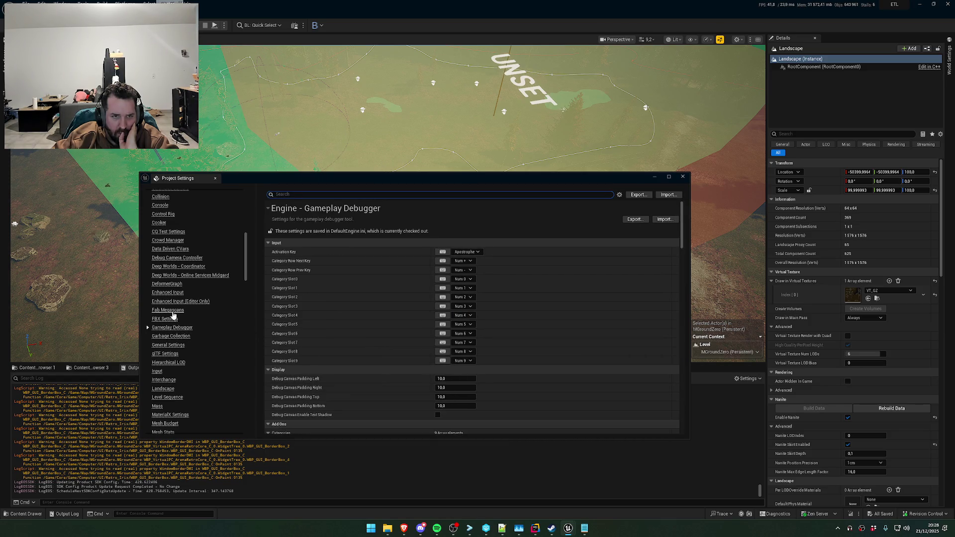
View the FBX Settings and engine Collision pages
{"action": "left_click", "coordinate": [169, 319]}
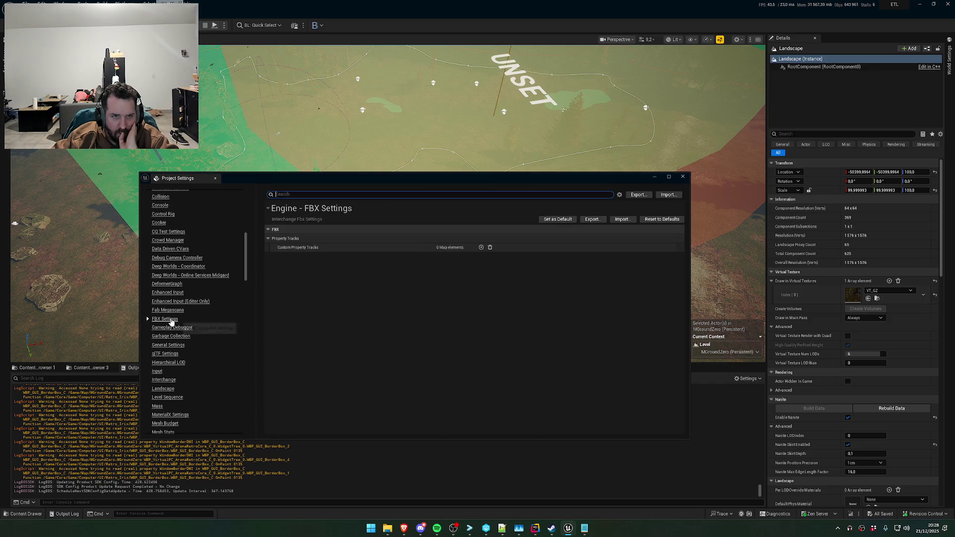
{"action": "scroll", "coordinate": [185, 293], "scroll_direction": "up", "scroll_amount": 3}
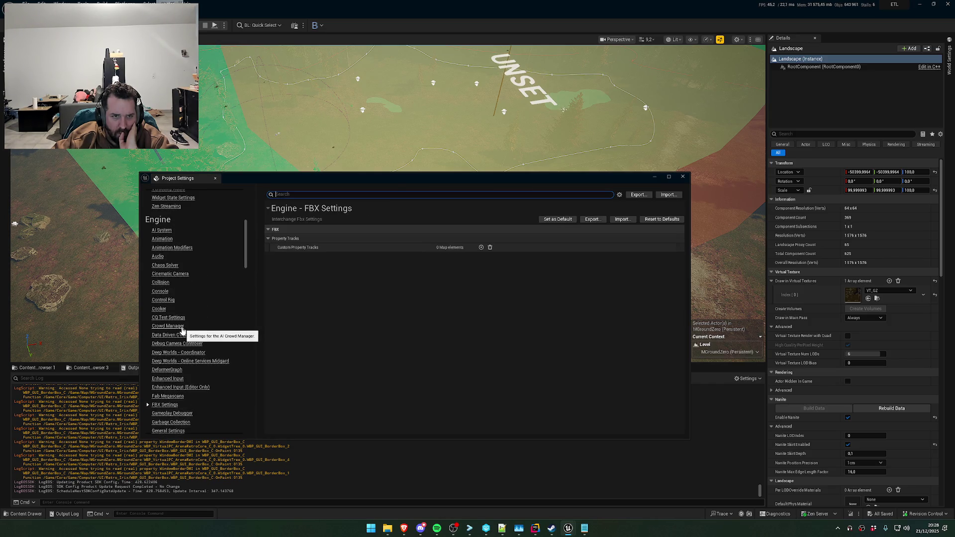
{"action": "left_click", "coordinate": [166, 283]}
{"action": "scroll", "coordinate": [185, 314], "scroll_direction": "up", "scroll_amount": 4}
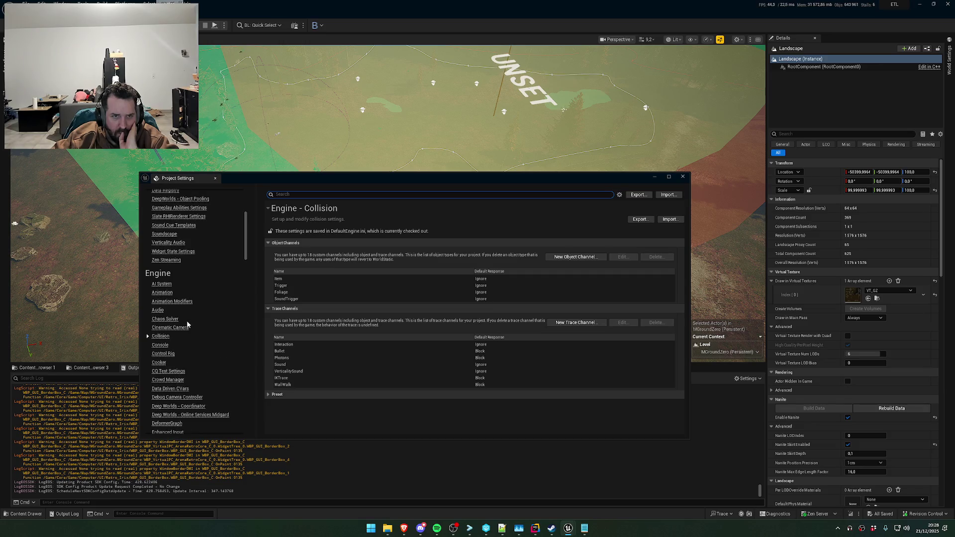
{"action": "scroll", "coordinate": [187, 325], "scroll_direction": "up", "scroll_amount": 3}
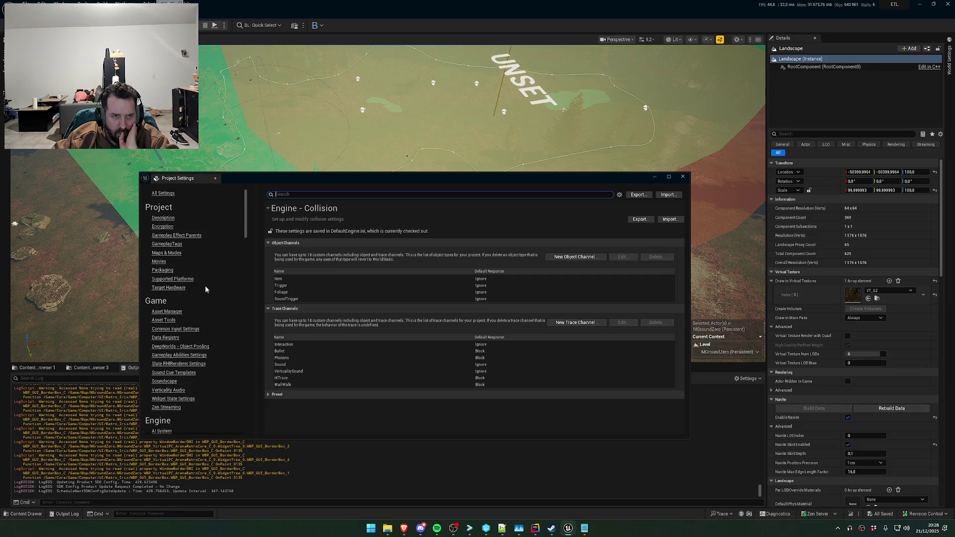
Show the Editor Performance settings, then the engine Rendering page
{"action": "mouse_move", "coordinate": [247, 231]}
{"action": "left_mouse_down"}
{"action": "mouse_move", "coordinate": [251, 351]}
{"action": "mouse_move", "coordinate": [234, 387]}
{"action": "mouse_move", "coordinate": [248, 341]}
{"action": "mouse_move", "coordinate": [224, 338]}
{"action": "left_mouse_up"}
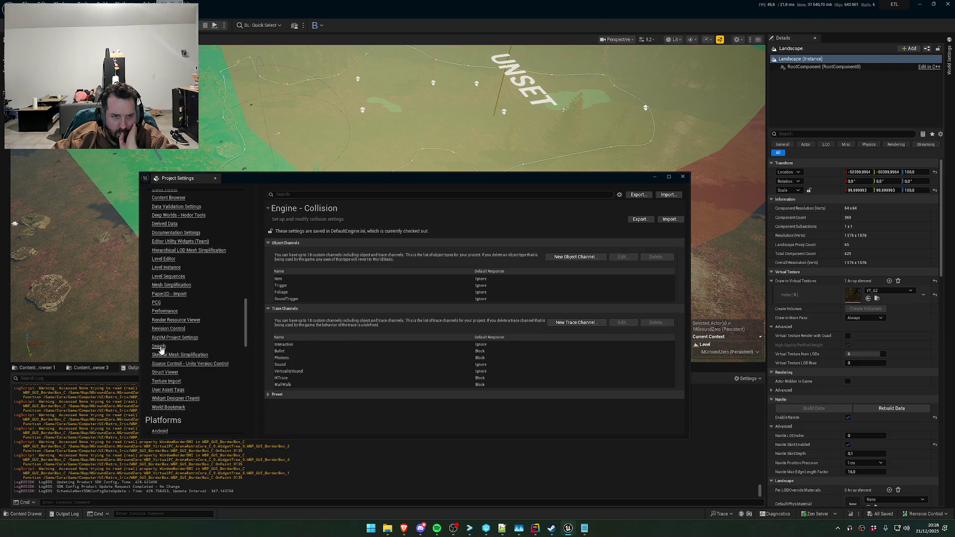
{"action": "left_click", "coordinate": [167, 314]}
{"action": "scroll", "coordinate": [172, 342], "scroll_direction": "up", "scroll_amount": 2}
{"action": "scroll", "coordinate": [172, 323], "scroll_direction": "up", "scroll_amount": 5}
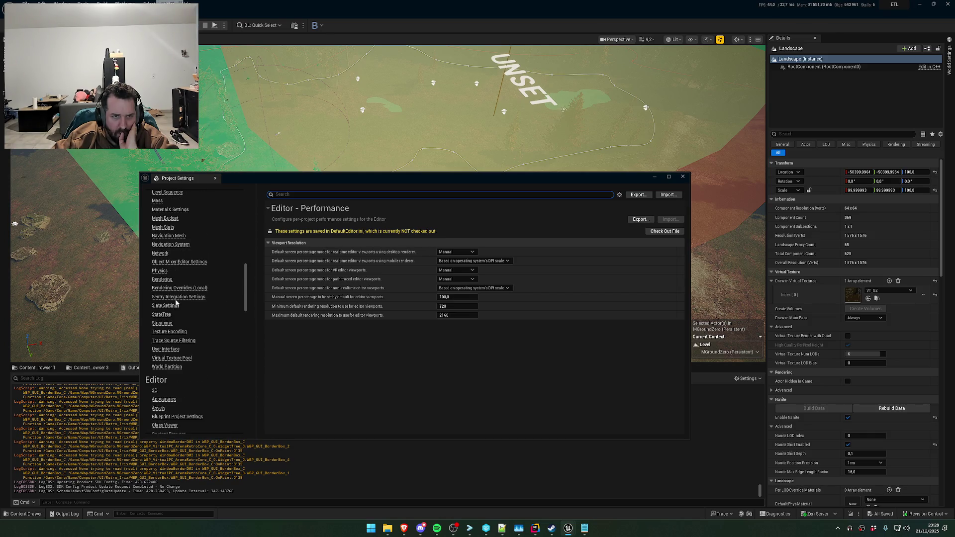
{"action": "left_click", "coordinate": [163, 279]}
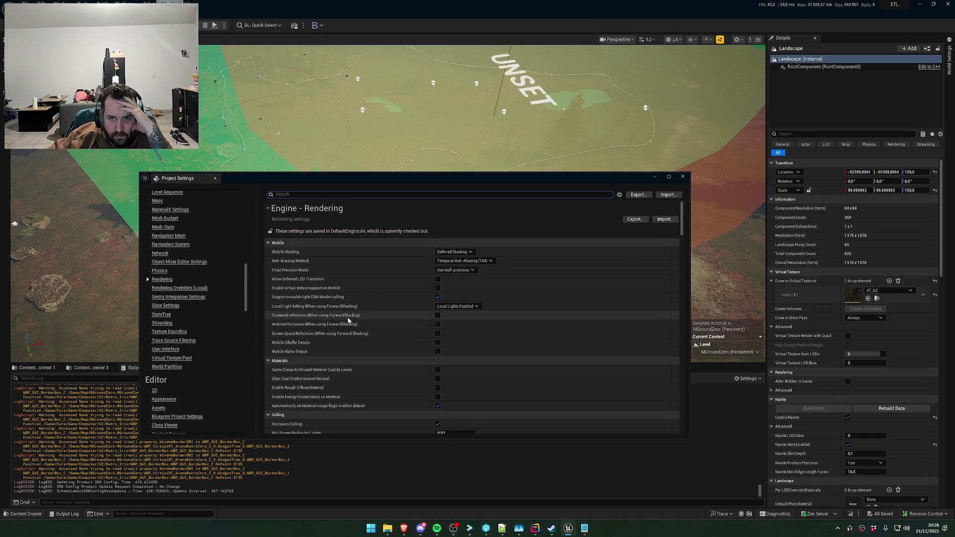
Review the Float Precision and Anti-Aliasing choices, keeping Use Half-precision and Temporal Anti-Aliasing
{"action": "left_click", "coordinate": [455, 270]}
{"action": "left_click", "coordinate": [457, 278]}
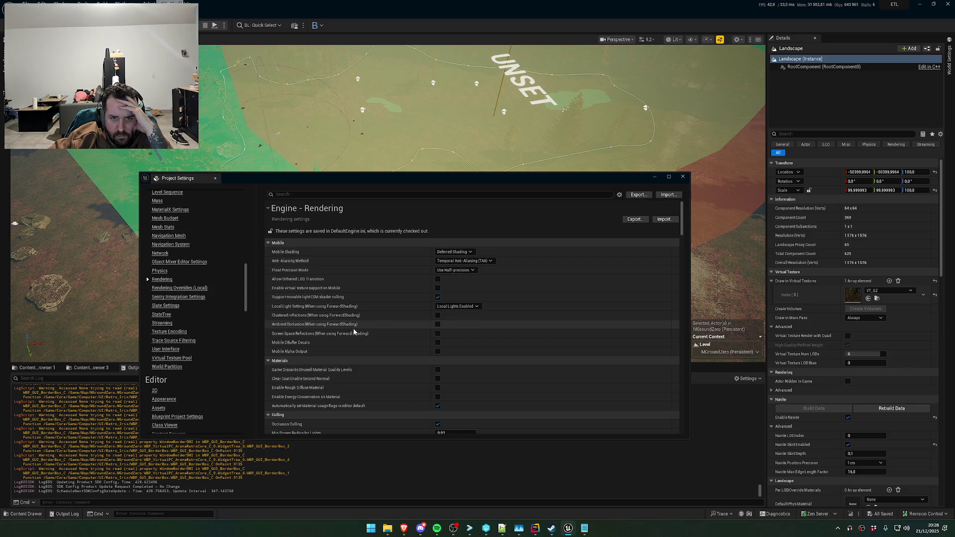
{"action": "left_click", "coordinate": [465, 261]}
{"action": "left_click", "coordinate": [461, 281]}
Scroll through the Lumen options, keeping Surface Cache as Ray Lighting Mode, down to Direct Lighting
{"action": "scroll", "coordinate": [356, 347], "scroll_direction": "down", "scroll_amount": 3}
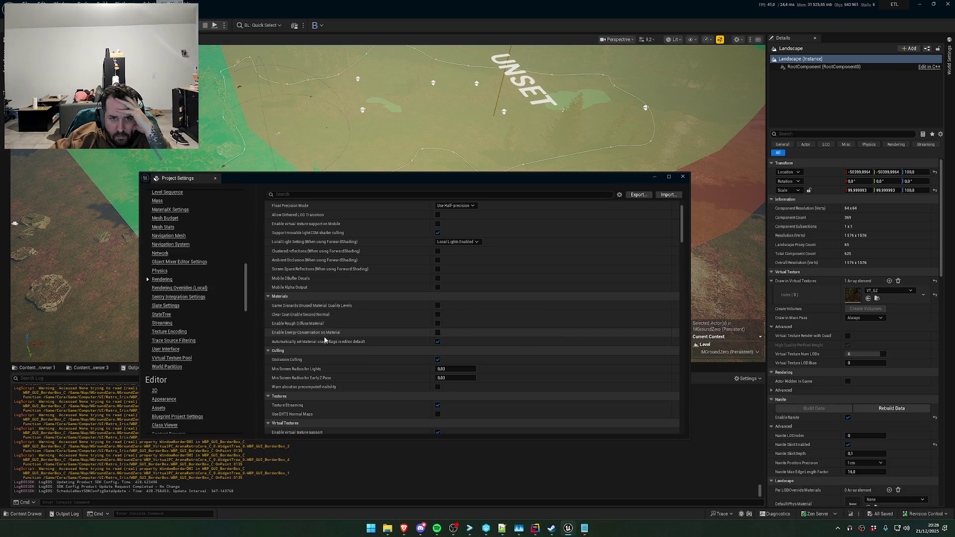
{"action": "scroll", "coordinate": [348, 341], "scroll_direction": "down", "scroll_amount": 4}
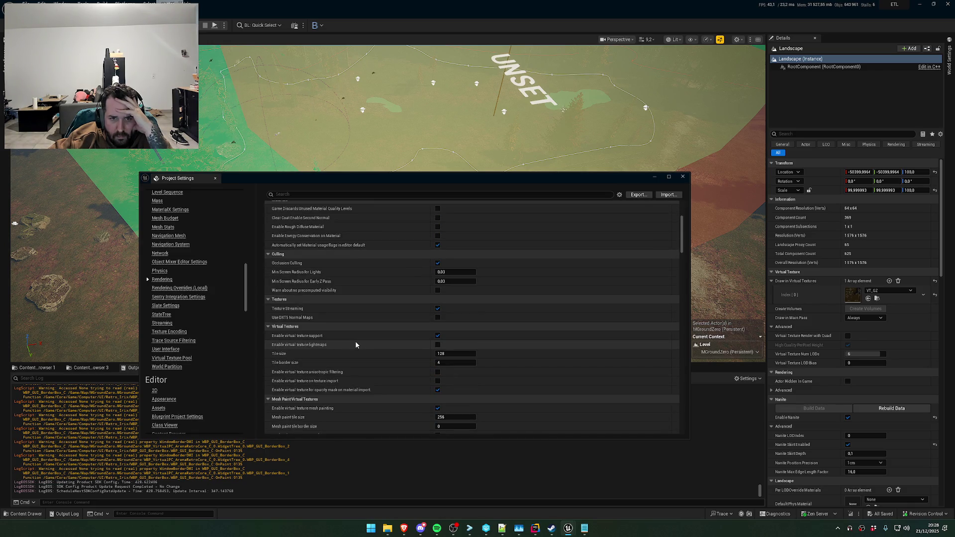
{"action": "scroll", "coordinate": [355, 341], "scroll_direction": "down", "scroll_amount": 2}
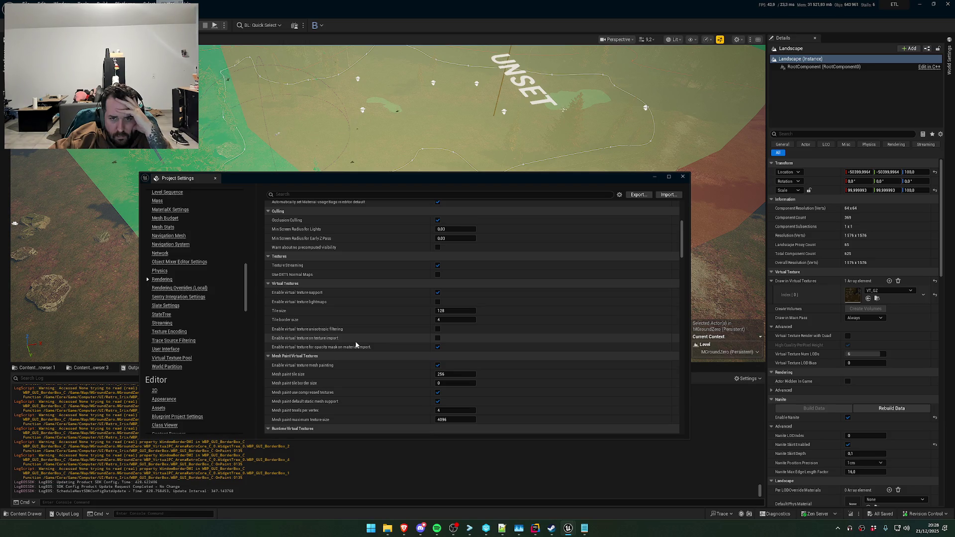
{"action": "scroll", "coordinate": [356, 343], "scroll_direction": "down", "scroll_amount": 2}
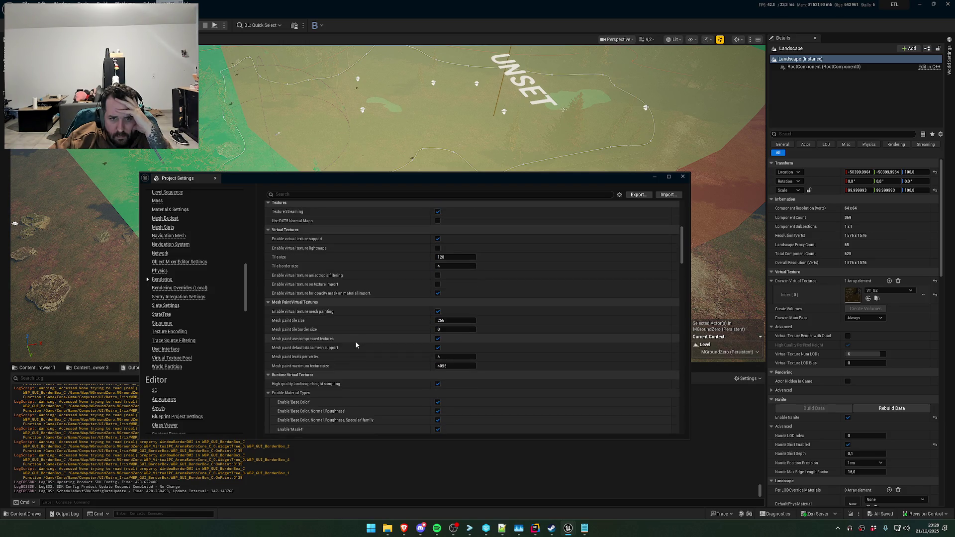
{"action": "scroll", "coordinate": [356, 341], "scroll_direction": "down", "scroll_amount": 2}
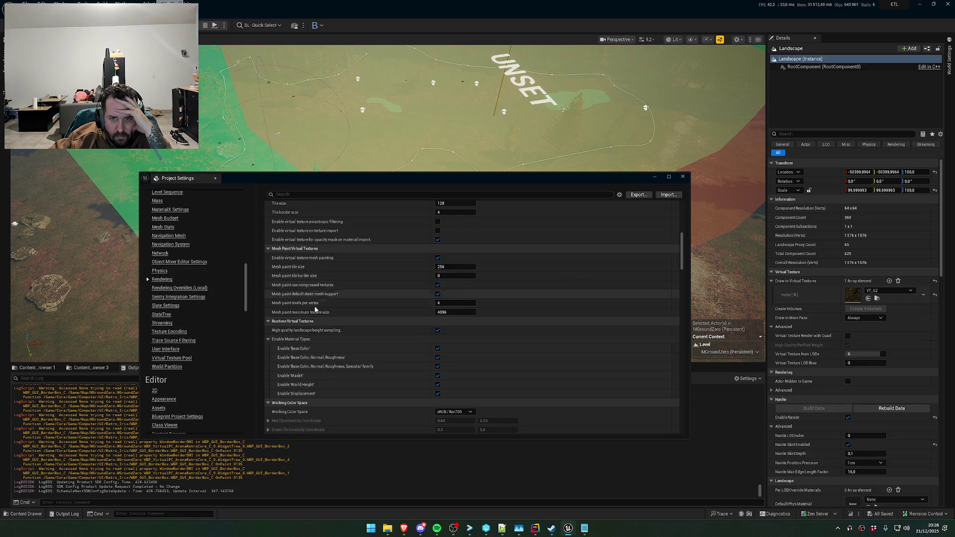
{"action": "scroll", "coordinate": [363, 353], "scroll_direction": "down", "scroll_amount": 2}
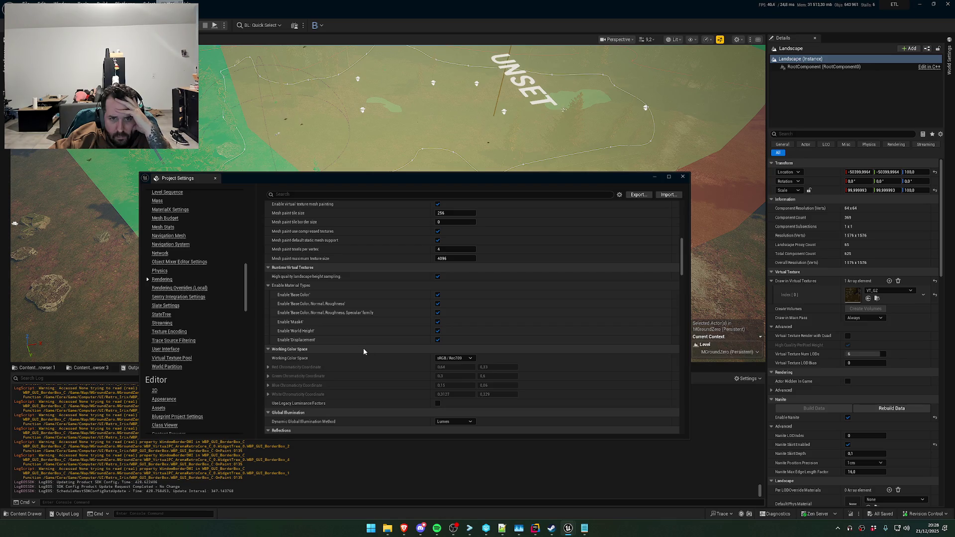
{"action": "scroll", "coordinate": [363, 353], "scroll_direction": "down", "scroll_amount": 2}
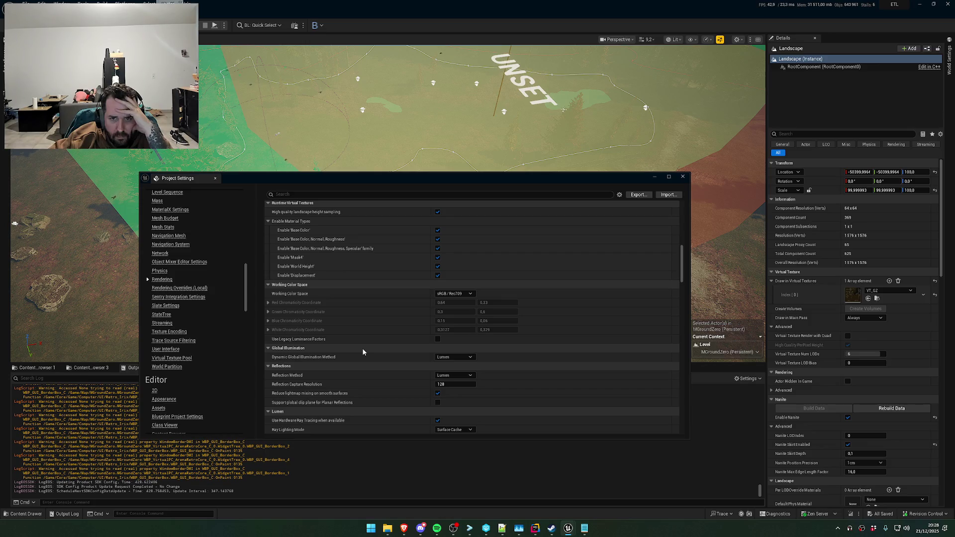
{"action": "scroll", "coordinate": [363, 352], "scroll_direction": "down", "scroll_amount": 2}
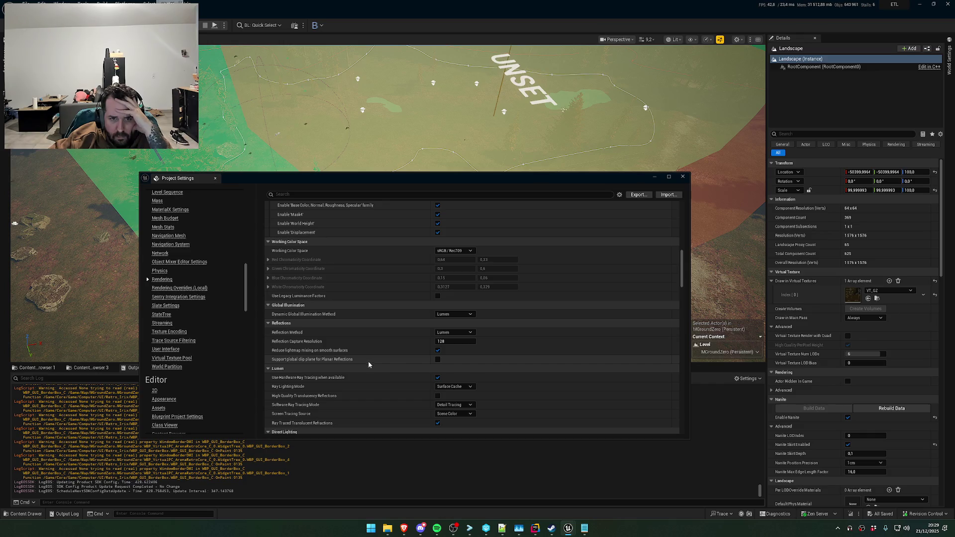
{"action": "scroll", "coordinate": [391, 377], "scroll_direction": "down", "scroll_amount": 2}
{"action": "left_click", "coordinate": [455, 355]}
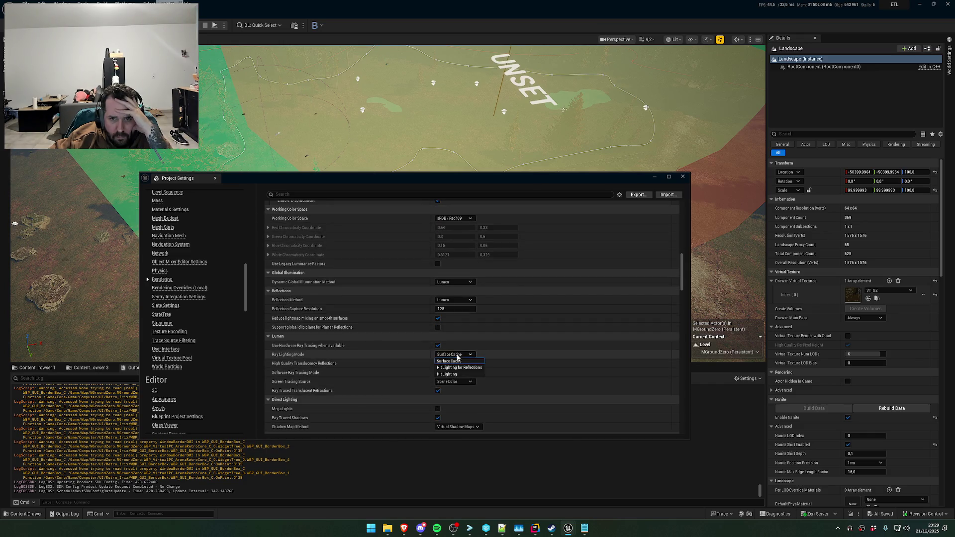
{"action": "left_click", "coordinate": [471, 357]}
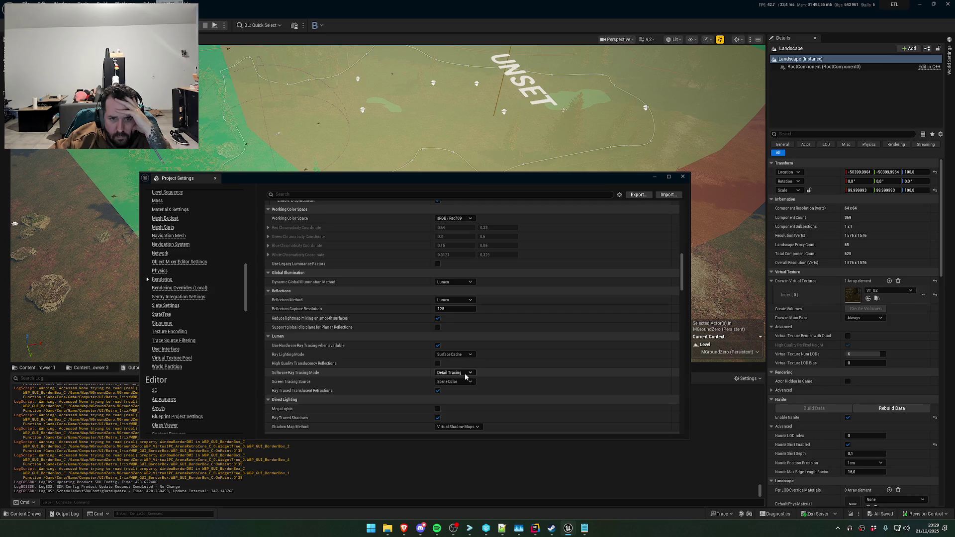
{"action": "mouse_move", "coordinate": [312, 376]}
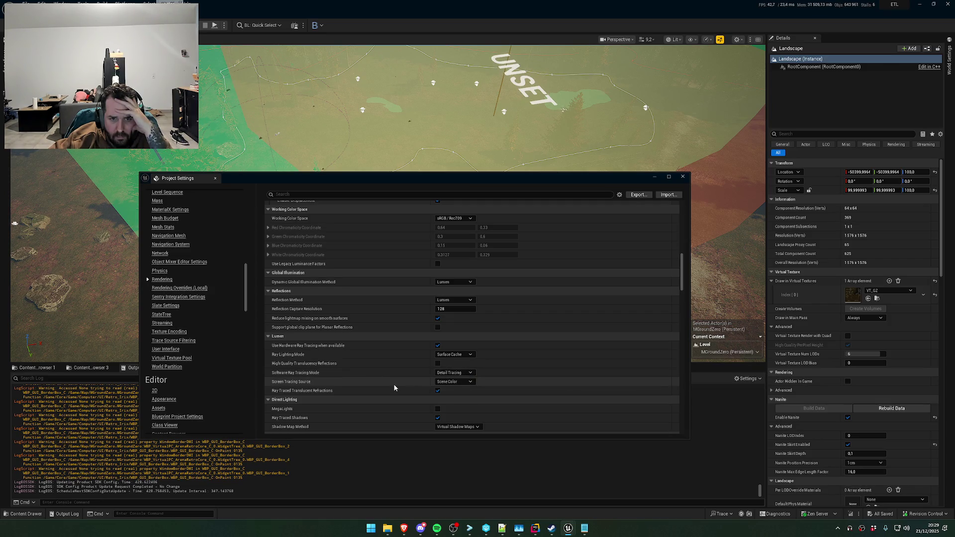
{"action": "scroll", "coordinate": [395, 388], "scroll_direction": "down", "scroll_amount": 2}
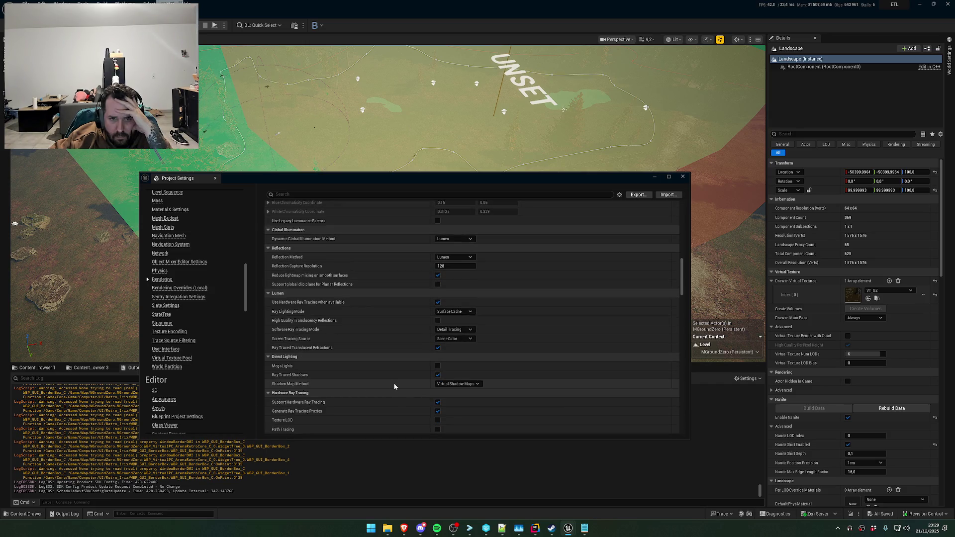
{"action": "mouse_move", "coordinate": [316, 351]}
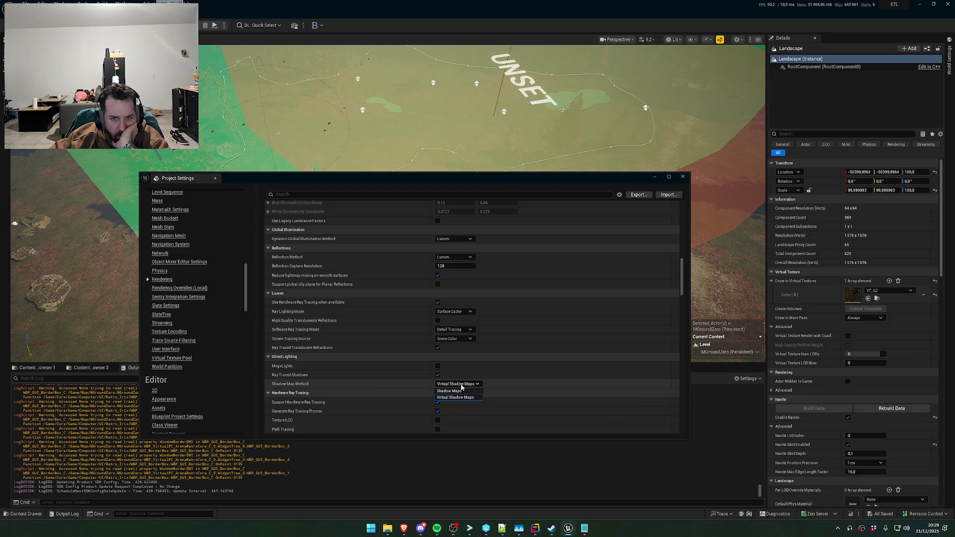
Scroll past Default Settings to Optimizations and enable 'Enable Particle Cutouts by default'
{"action": "scroll", "coordinate": [516, 387], "scroll_direction": "down", "scroll_amount": 2}
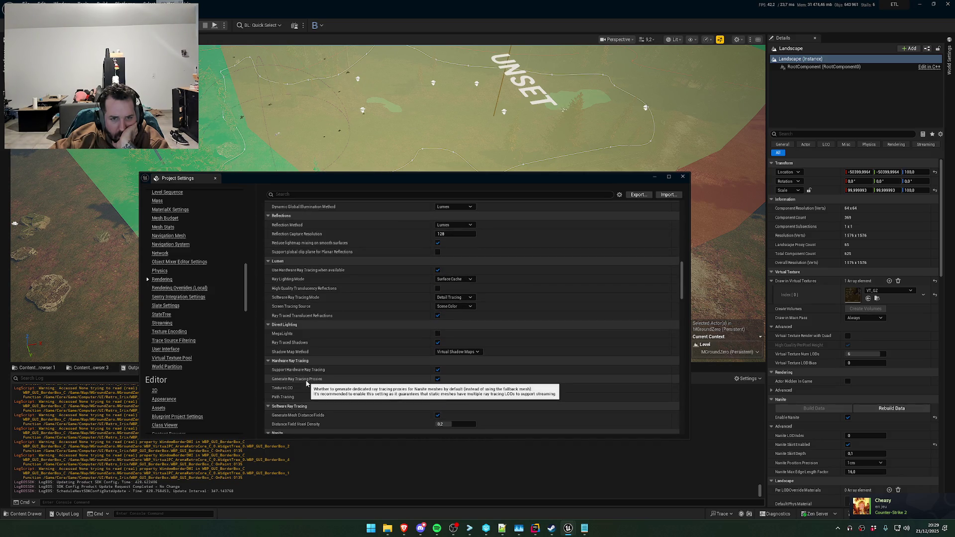
{"action": "scroll", "coordinate": [331, 389], "scroll_direction": "down", "scroll_amount": 6}
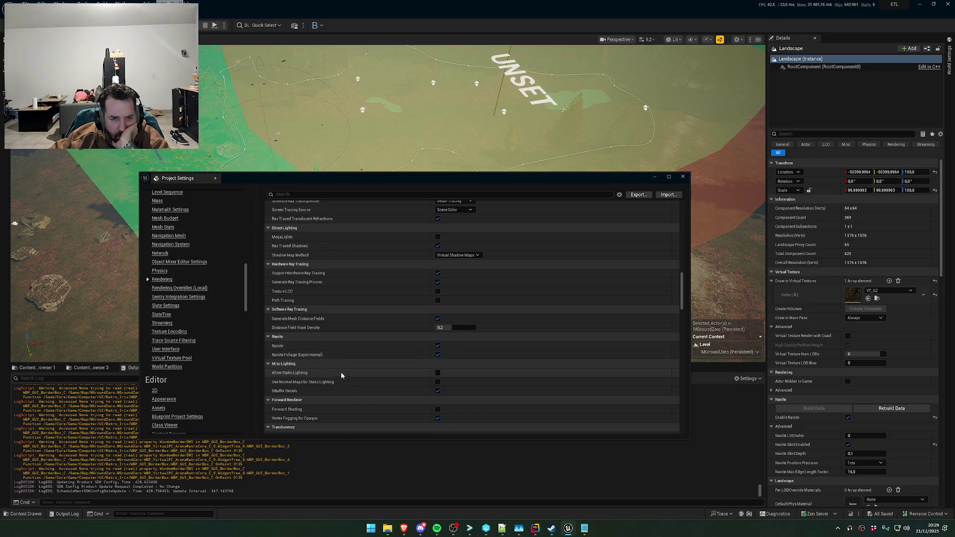
{"action": "scroll", "coordinate": [355, 386], "scroll_direction": "down", "scroll_amount": 5}
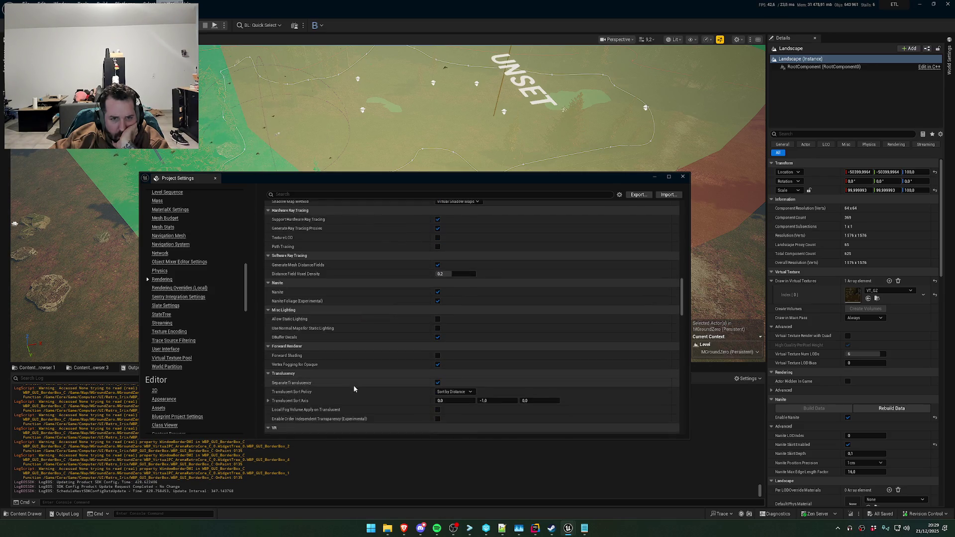
{"action": "scroll", "coordinate": [355, 369], "scroll_direction": "down", "scroll_amount": 3}
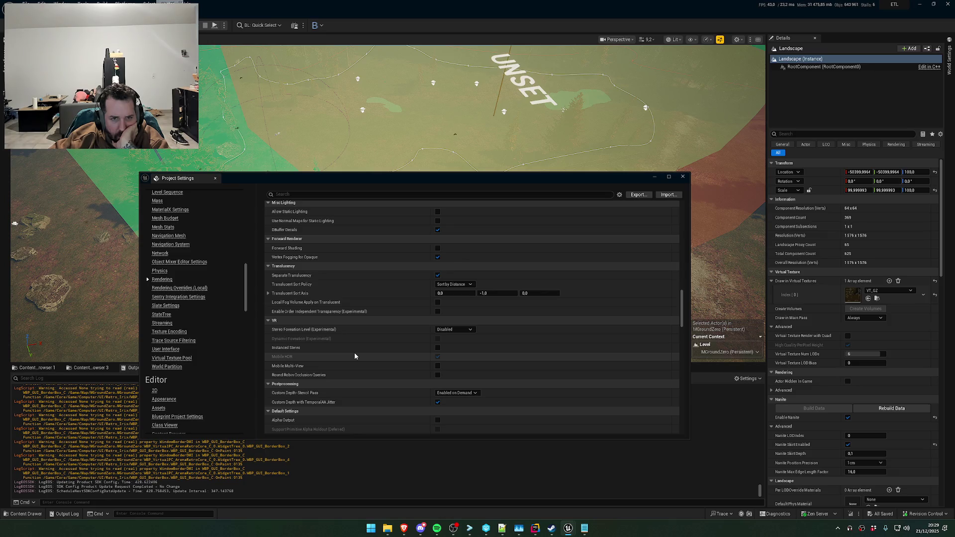
{"action": "scroll", "coordinate": [354, 378], "scroll_direction": "down", "scroll_amount": 3}
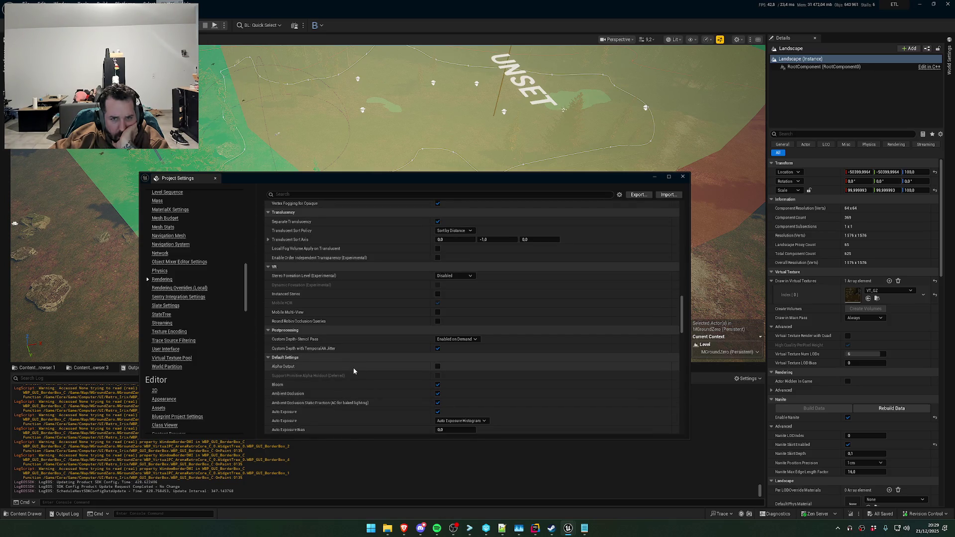
{"action": "scroll", "coordinate": [353, 371], "scroll_direction": "down", "scroll_amount": 3}
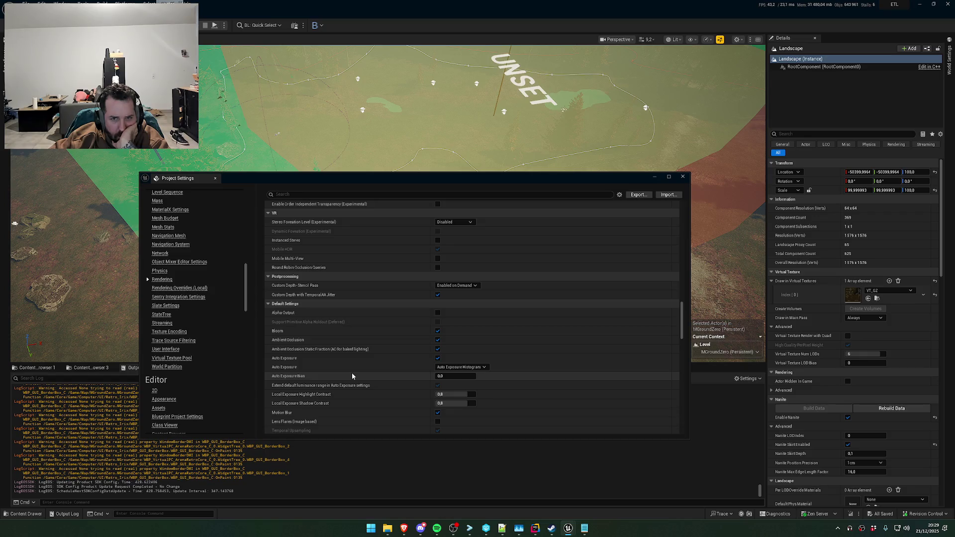
{"action": "scroll", "coordinate": [342, 378], "scroll_direction": "down", "scroll_amount": 9}
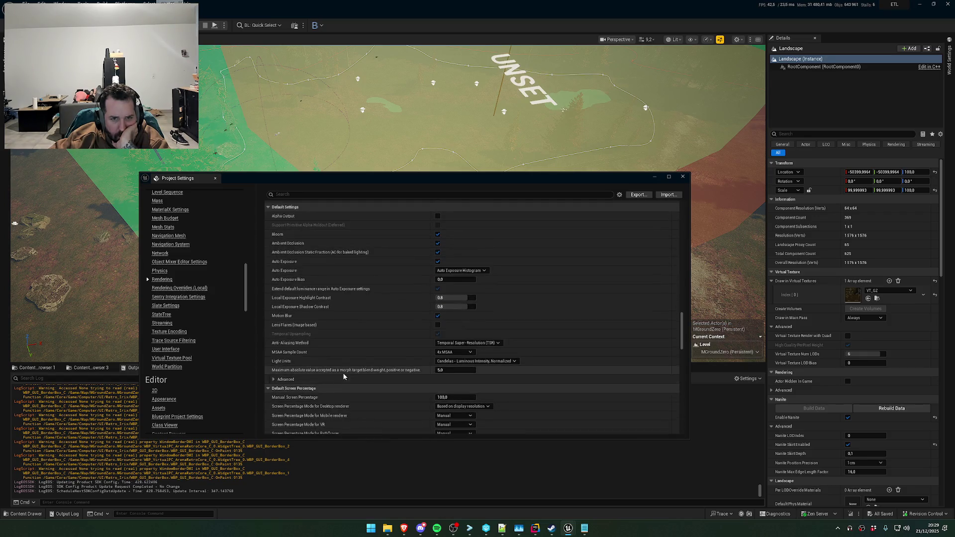
{"action": "scroll", "coordinate": [342, 378], "scroll_direction": "down", "scroll_amount": 4}
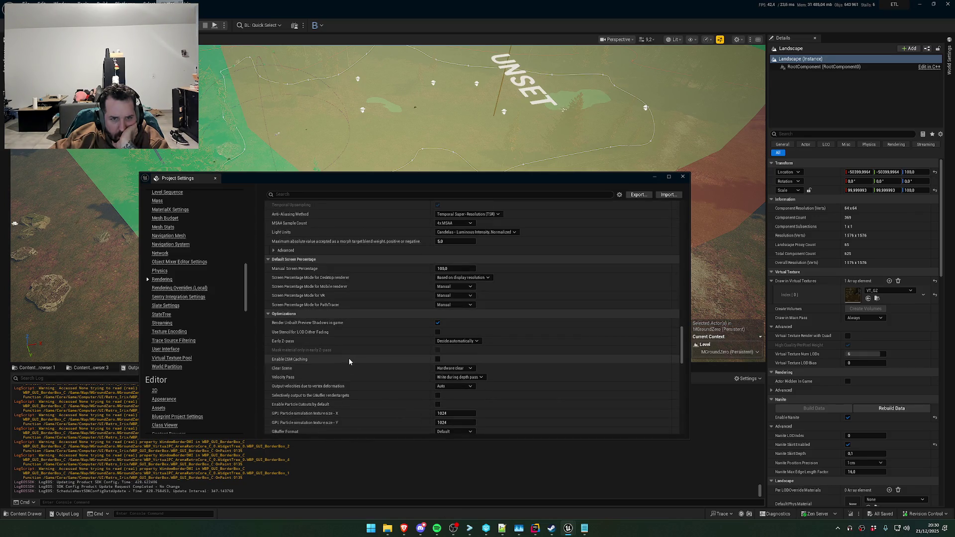
{"action": "scroll", "coordinate": [338, 371], "scroll_direction": "down", "scroll_amount": 3}
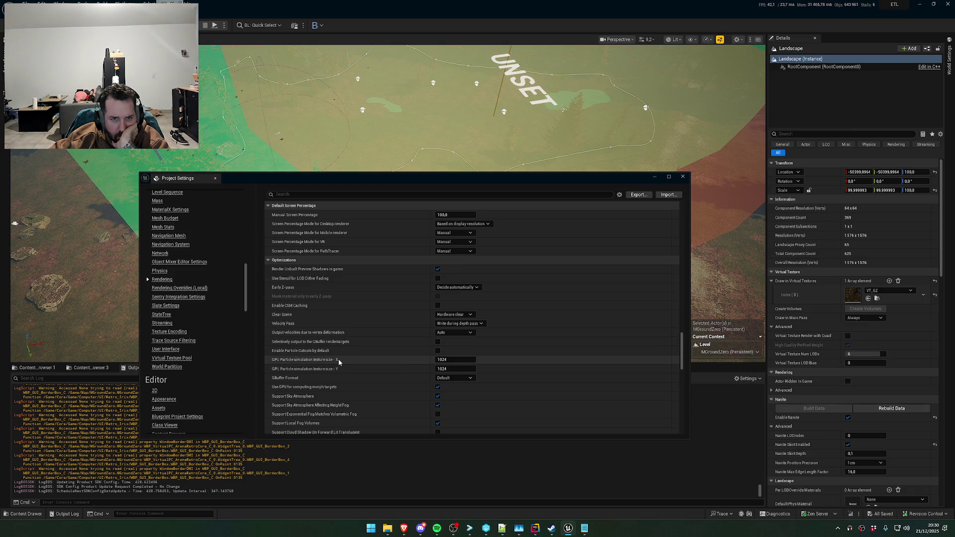
{"action": "scroll", "coordinate": [353, 373], "scroll_direction": "down", "scroll_amount": 1}
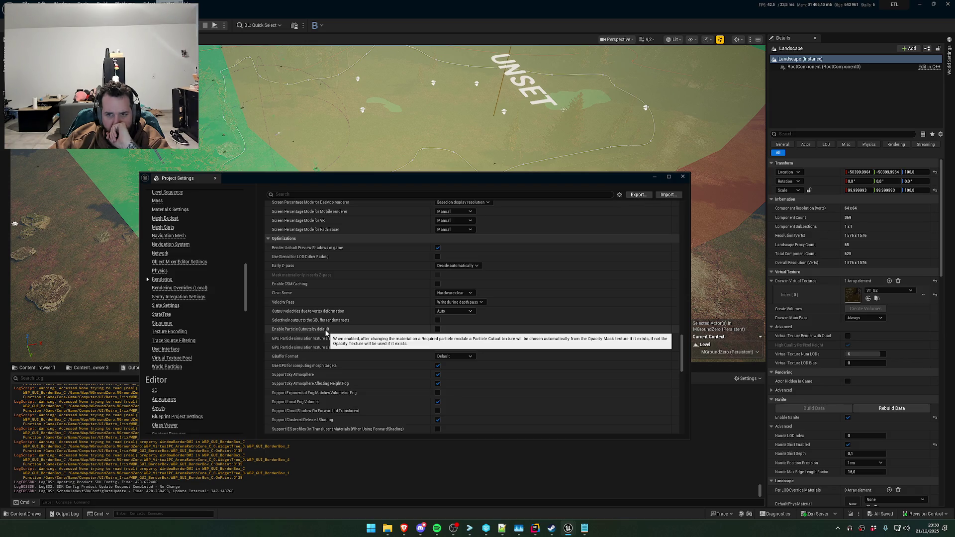
{"action": "left_click", "coordinate": [438, 329]}
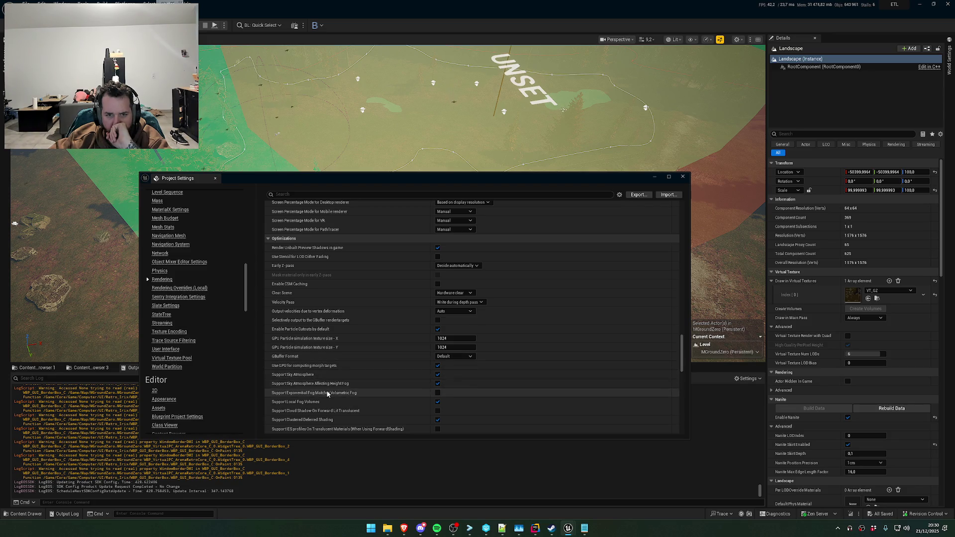
Scroll on to the Substrate options, left off with Adaptive GBuffer format and 4 closures per pixel
{"action": "scroll", "coordinate": [327, 394], "scroll_direction": "down", "scroll_amount": 2}
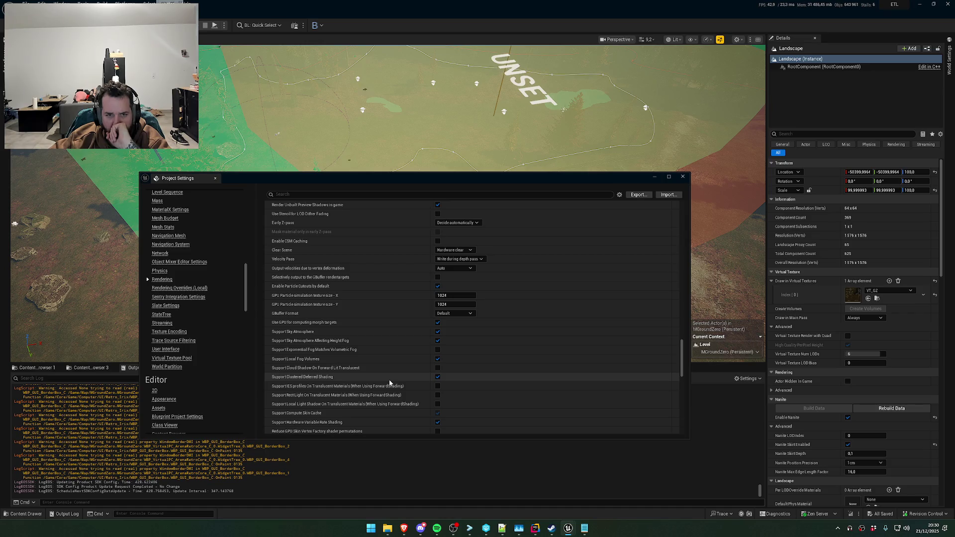
{"action": "scroll", "coordinate": [389, 383], "scroll_direction": "down", "scroll_amount": 1}
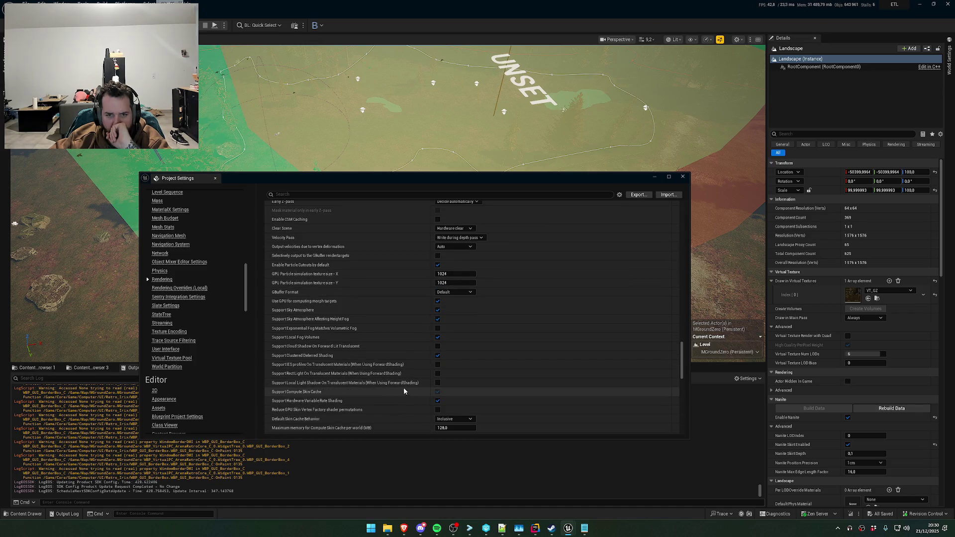
{"action": "scroll", "coordinate": [386, 403], "scroll_direction": "down", "scroll_amount": 1}
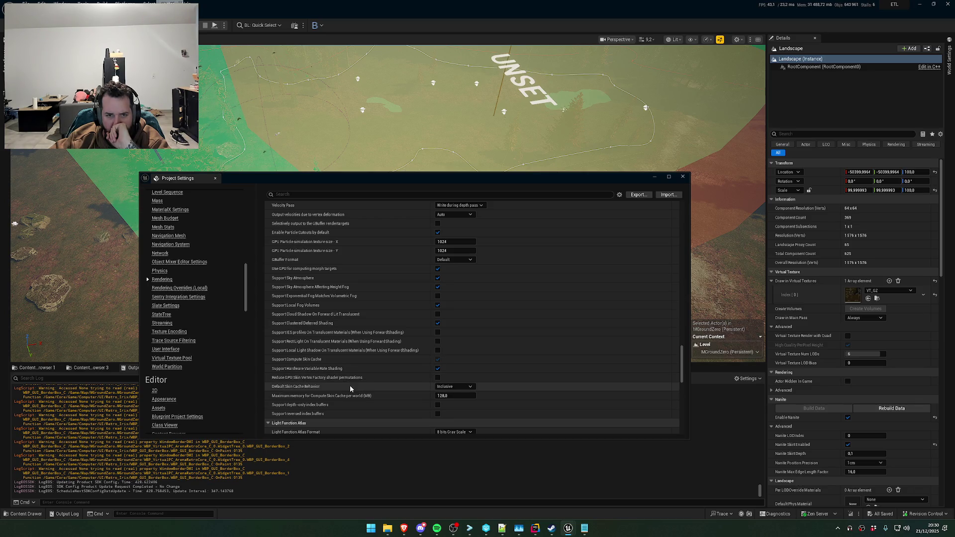
{"action": "scroll", "coordinate": [350, 388], "scroll_direction": "down", "scroll_amount": 2}
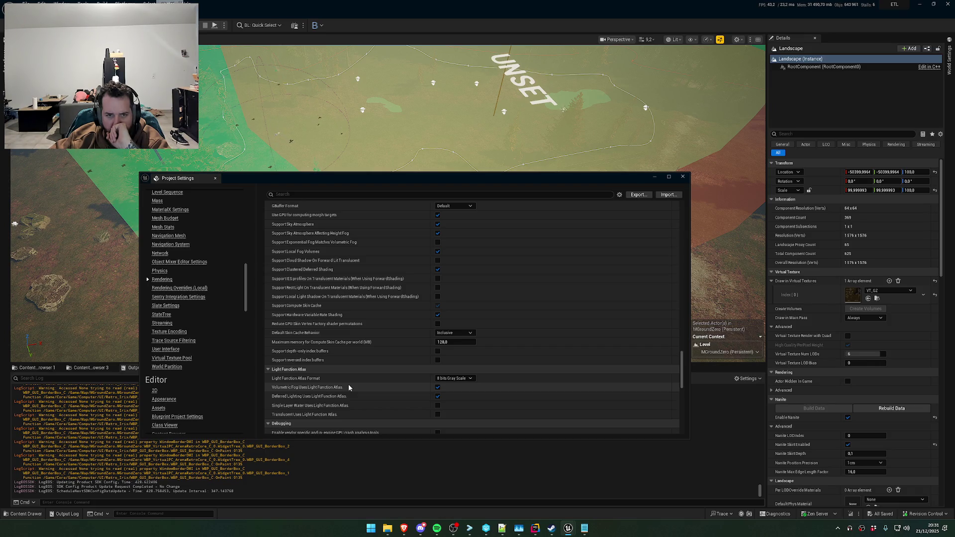
{"action": "scroll", "coordinate": [345, 386], "scroll_direction": "down", "scroll_amount": 1}
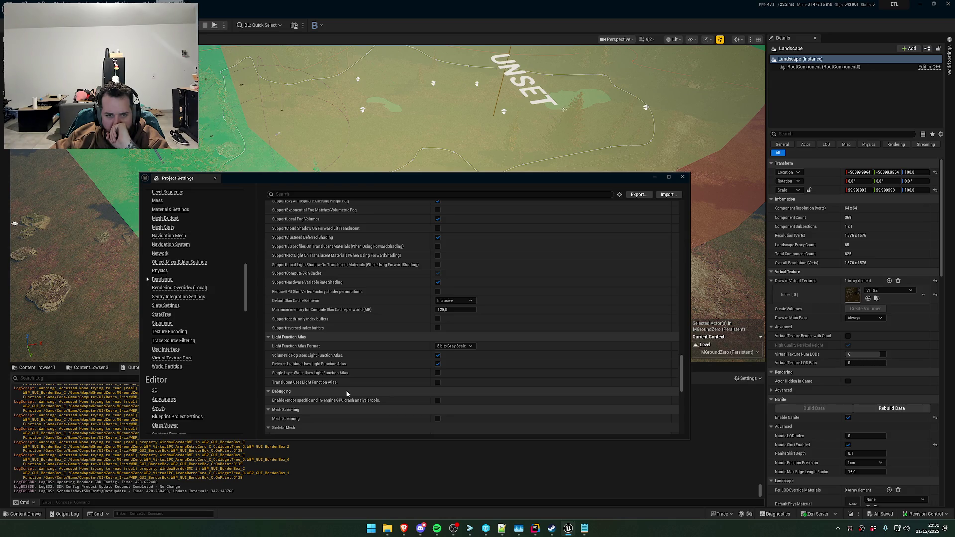
{"action": "scroll", "coordinate": [357, 371], "scroll_direction": "down", "scroll_amount": 3}
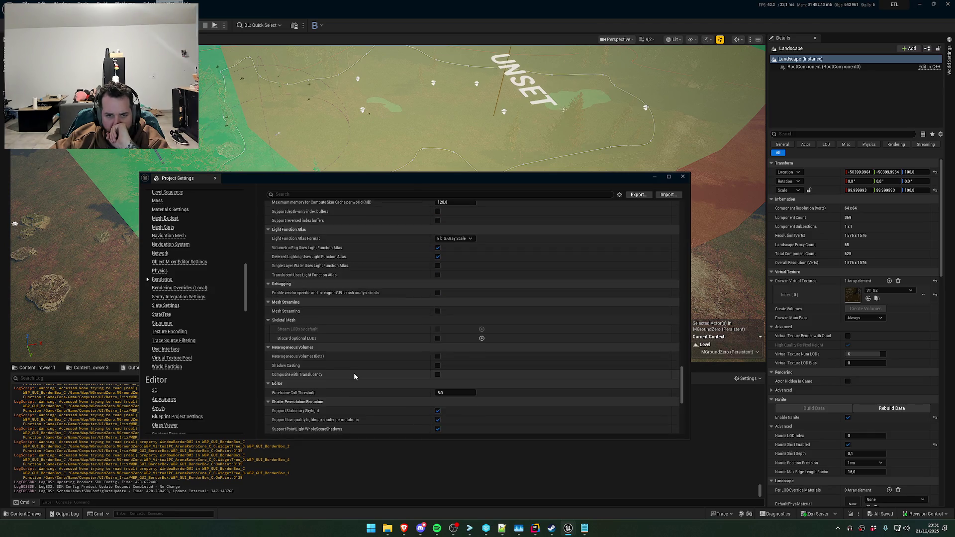
{"action": "scroll", "coordinate": [355, 377], "scroll_direction": "down", "scroll_amount": 2}
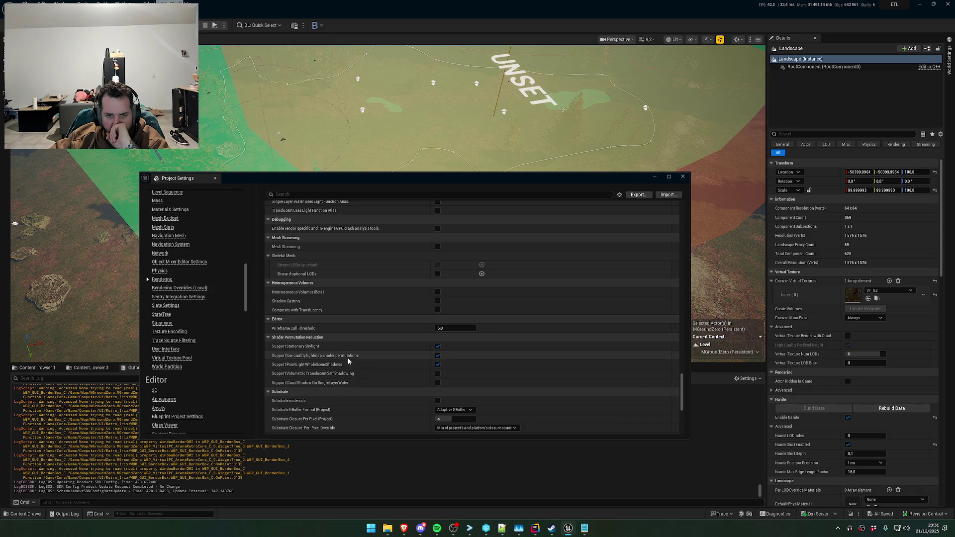
{"action": "mouse_move", "coordinate": [348, 360]}
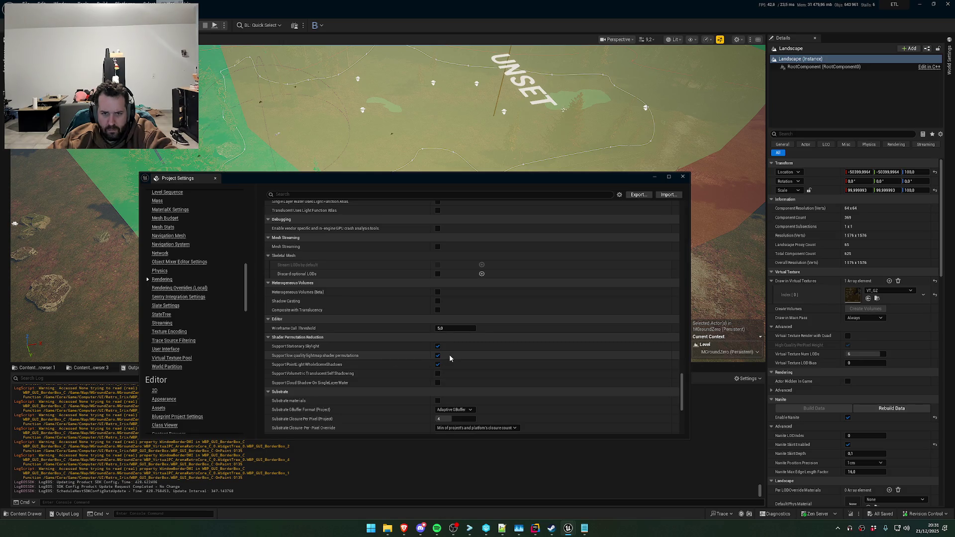
Untick 'Support Combined Static and CSM Shadowing' under Mobile Shader Permutation Reduction
{"action": "scroll", "coordinate": [341, 377], "scroll_direction": "down", "scroll_amount": 3}
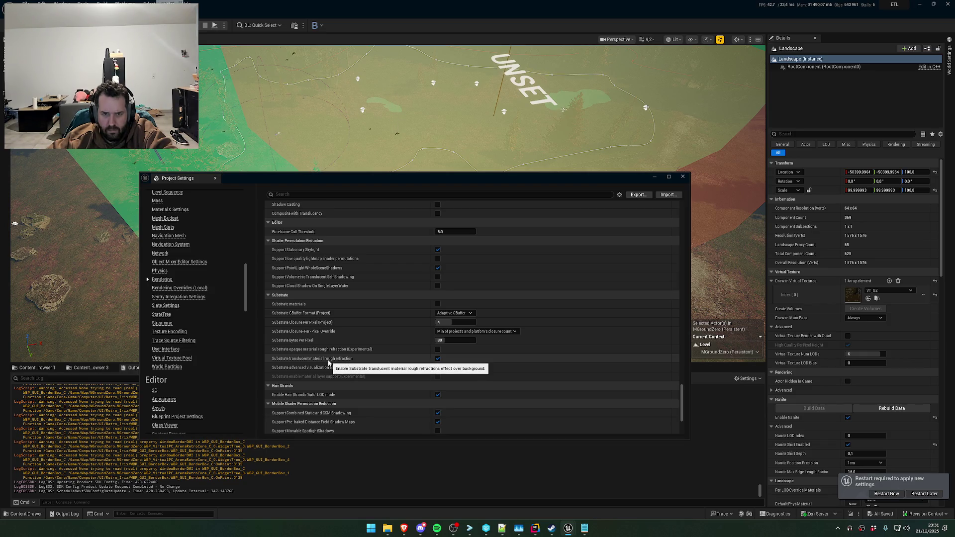
{"action": "scroll", "coordinate": [329, 364], "scroll_direction": "down", "scroll_amount": 1}
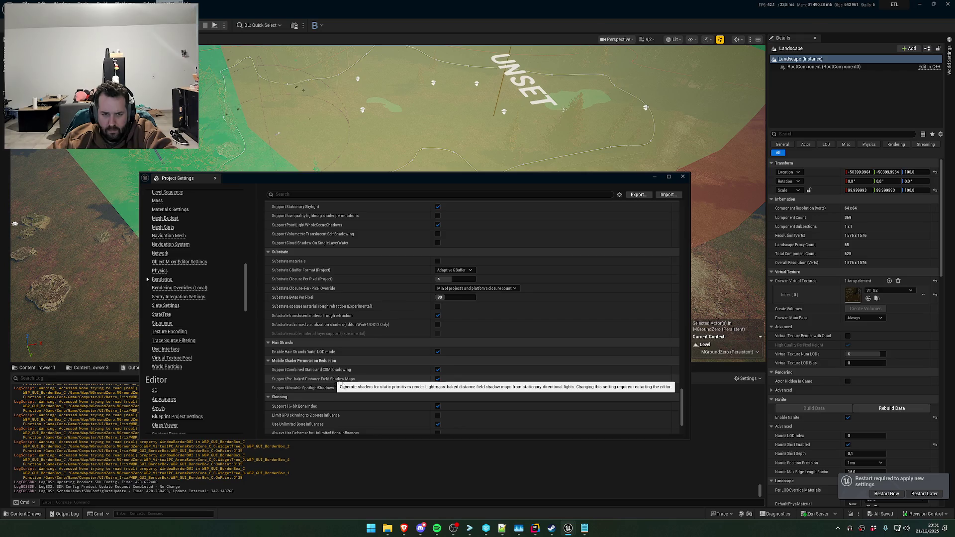
{"action": "scroll", "coordinate": [338, 381], "scroll_direction": "down", "scroll_amount": 1}
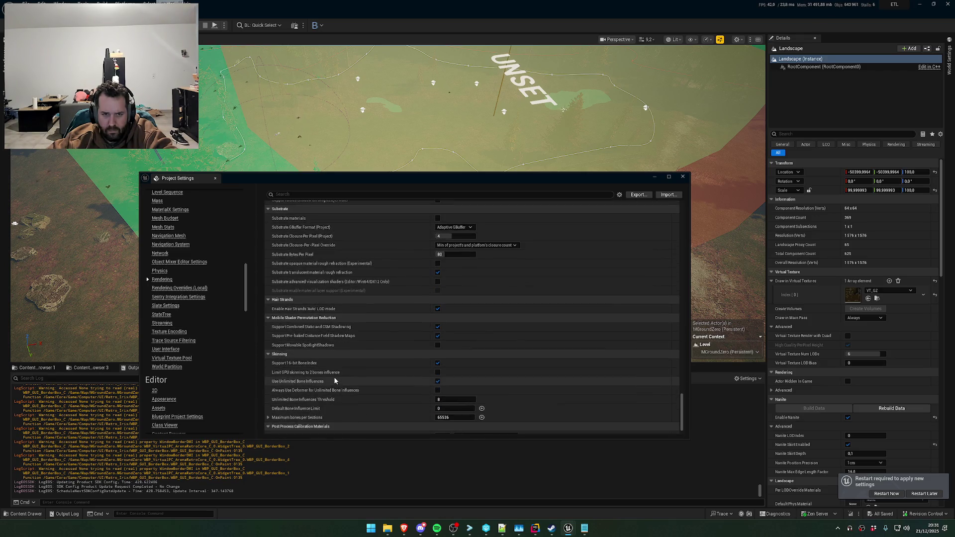
{"action": "scroll", "coordinate": [335, 381], "scroll_direction": "down", "scroll_amount": 1}
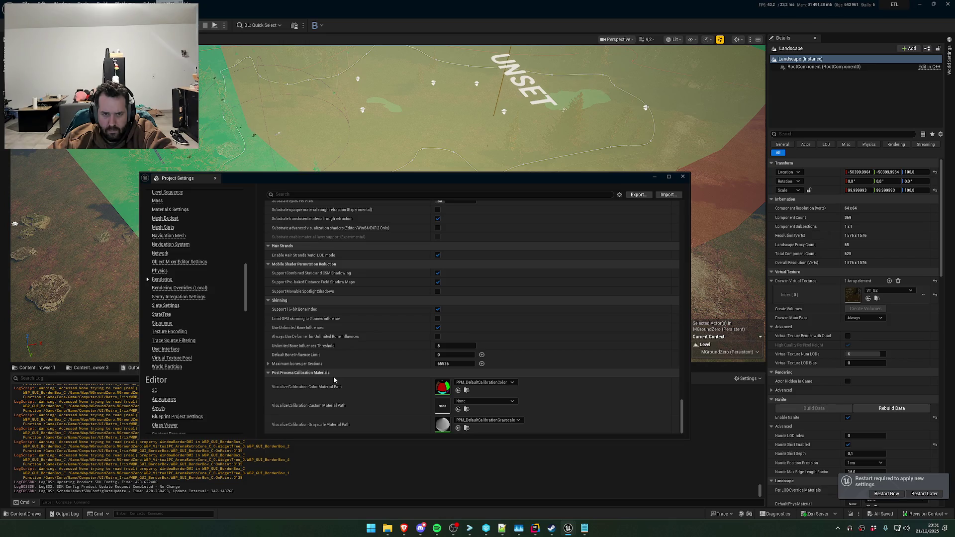
{"action": "mouse_move", "coordinate": [344, 275]}
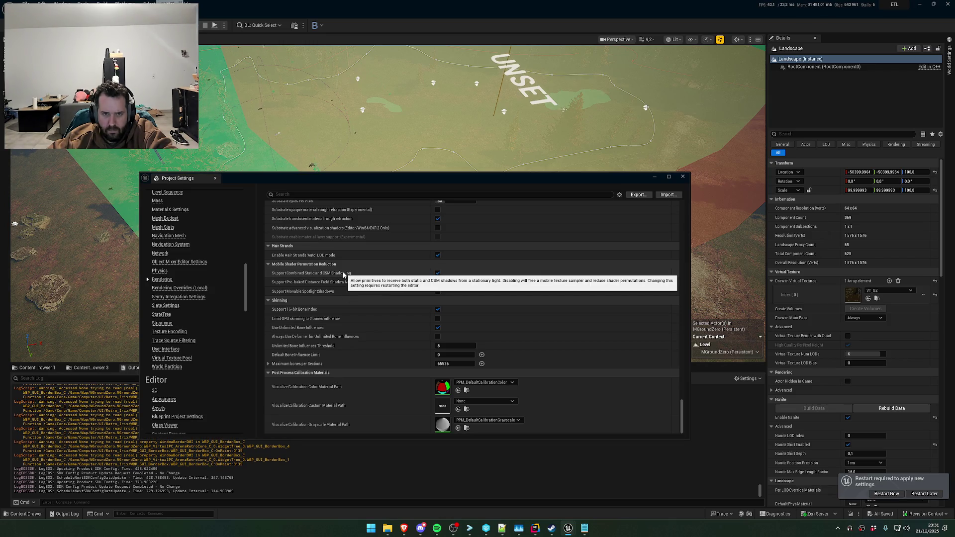
{"action": "left_click", "coordinate": [438, 274]}
{"action": "mouse_move", "coordinate": [347, 286]}
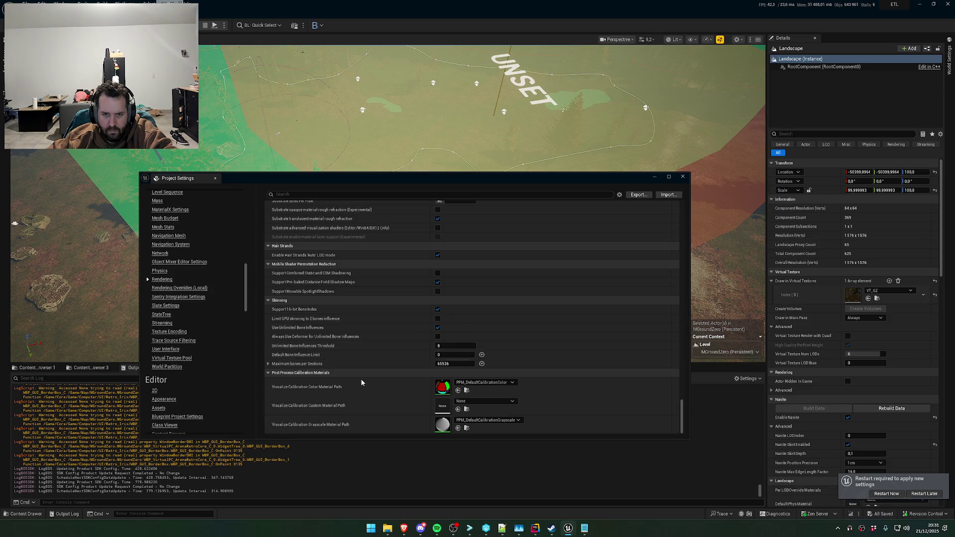
Set the Lumen Software Ray Tracing Mode to Global Tracing
{"action": "scroll", "coordinate": [366, 378], "scroll_direction": "up", "scroll_amount": 6}
{"action": "scroll", "coordinate": [674, 344], "scroll_direction": "up", "scroll_amount": 5}
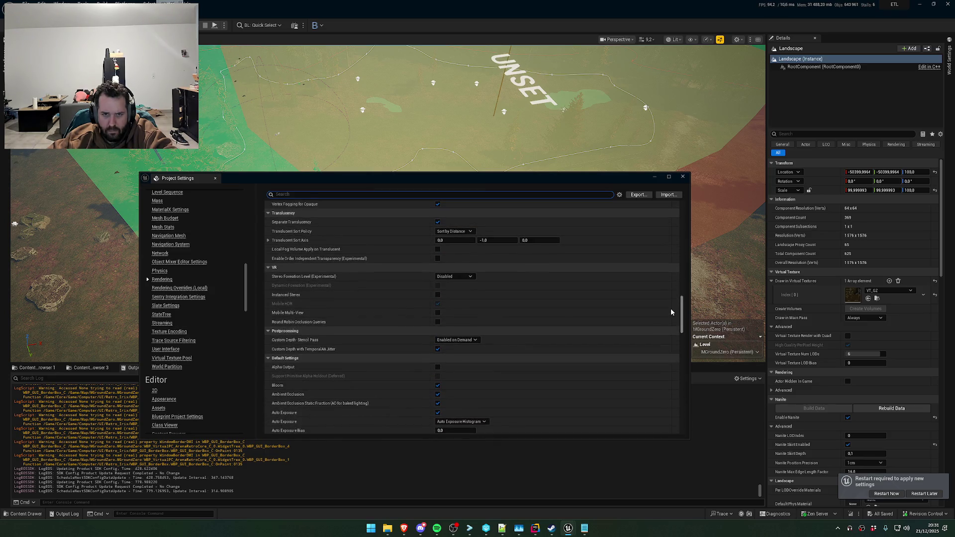
{"action": "scroll", "coordinate": [671, 312], "scroll_direction": "up", "scroll_amount": 5}
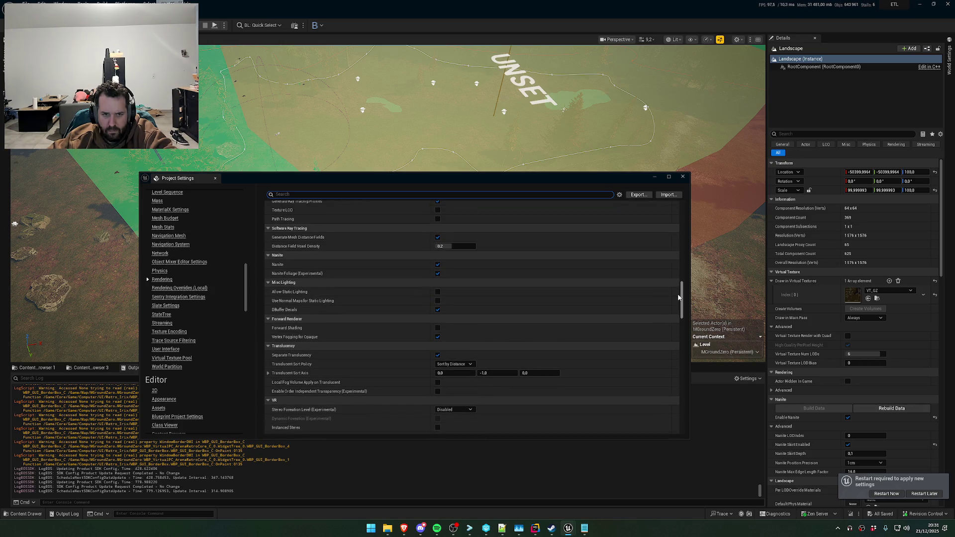
{"action": "scroll", "coordinate": [678, 297], "scroll_direction": "up", "scroll_amount": 5}
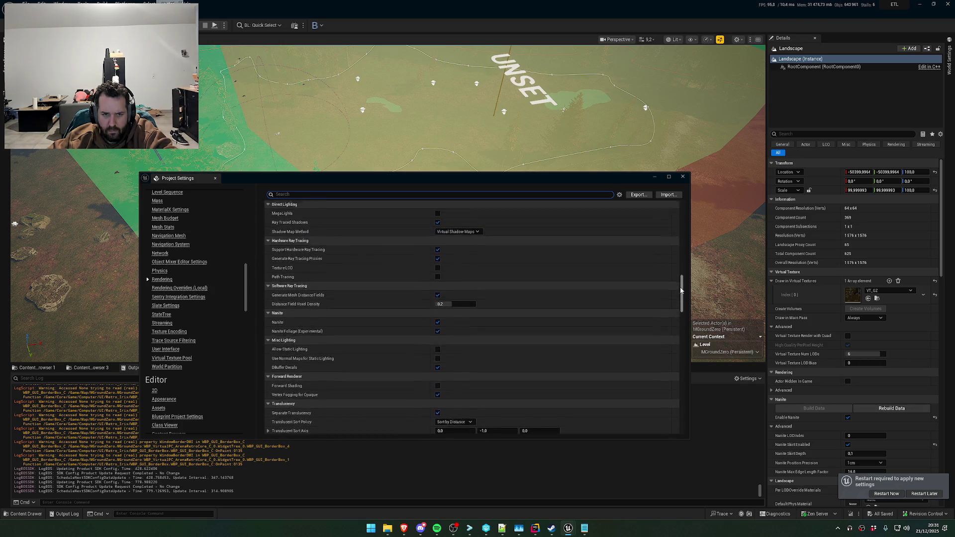
{"action": "scroll", "coordinate": [684, 283], "scroll_direction": "up", "scroll_amount": 3}
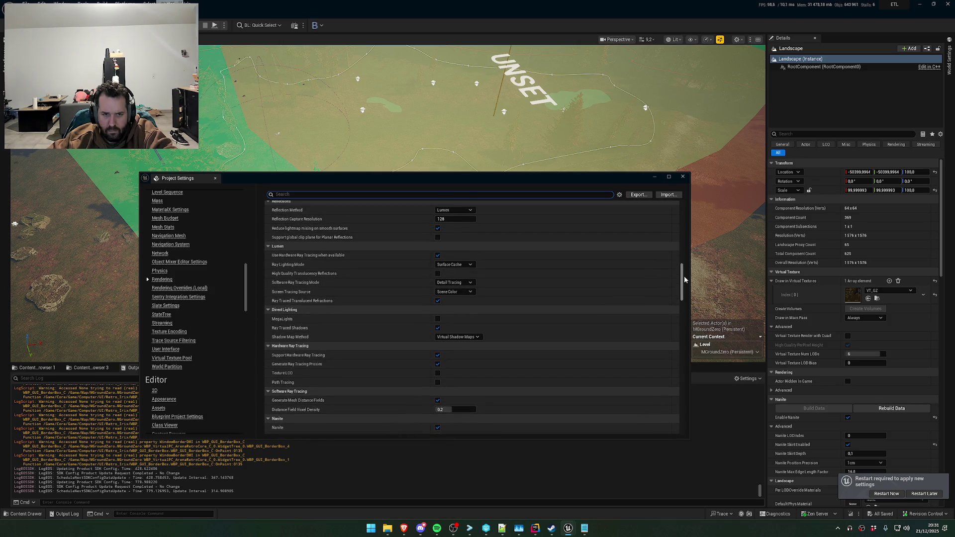
{"action": "scroll", "coordinate": [685, 274], "scroll_direction": "up", "scroll_amount": 4}
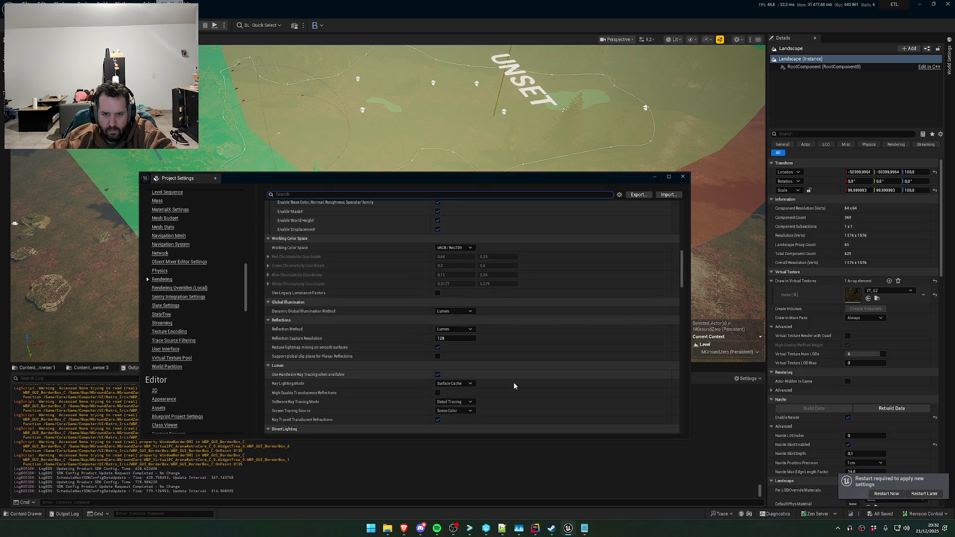
{"action": "left_click", "coordinate": [453, 402]}
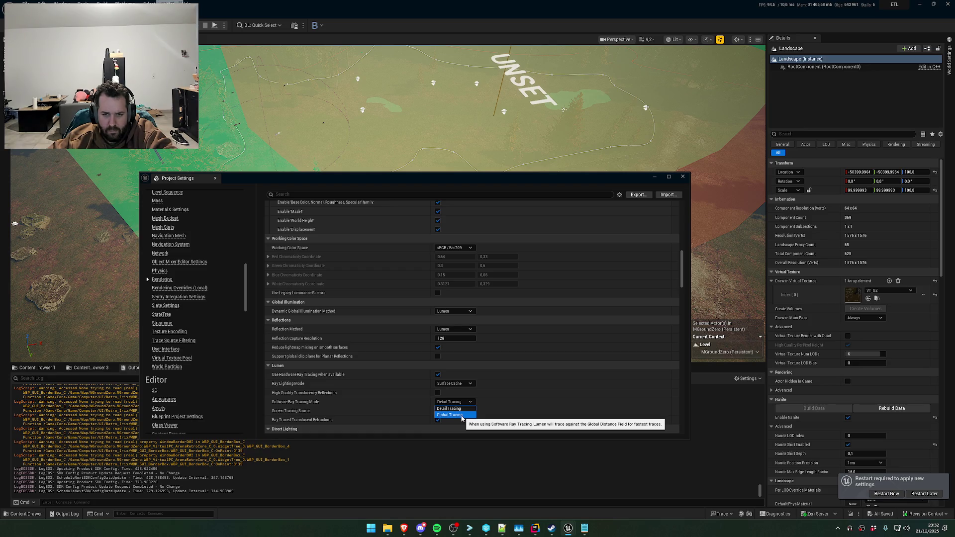
{"action": "left_click", "coordinate": [462, 415]}
Scroll back up and close the Project Settings window
{"action": "scroll", "coordinate": [494, 366], "scroll_direction": "up", "scroll_amount": 2}
{"action": "scroll", "coordinate": [493, 356], "scroll_direction": "up", "scroll_amount": 8}
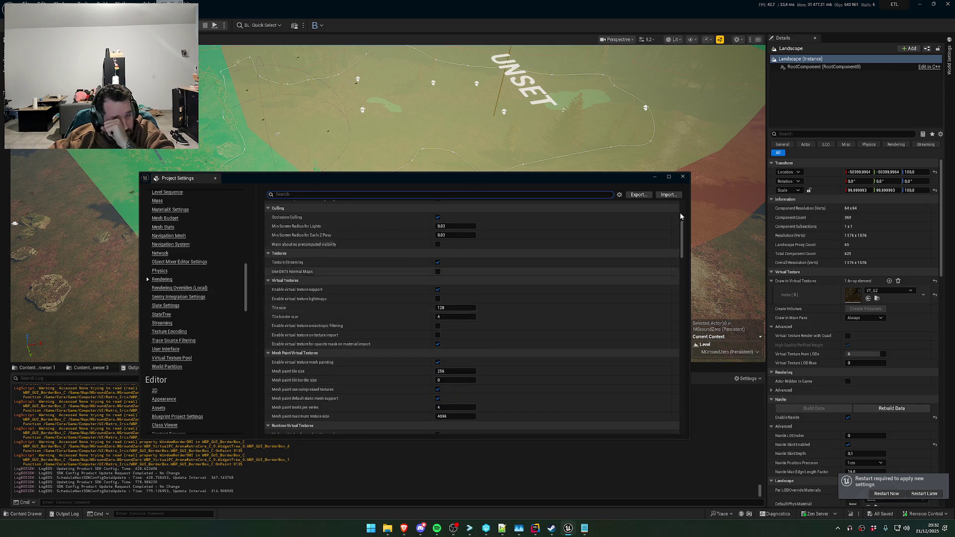
{"action": "left_click", "coordinate": [682, 178]}
Restart the editor from the notification and close the Crashes folder window
{"action": "left_click", "coordinate": [886, 497]}
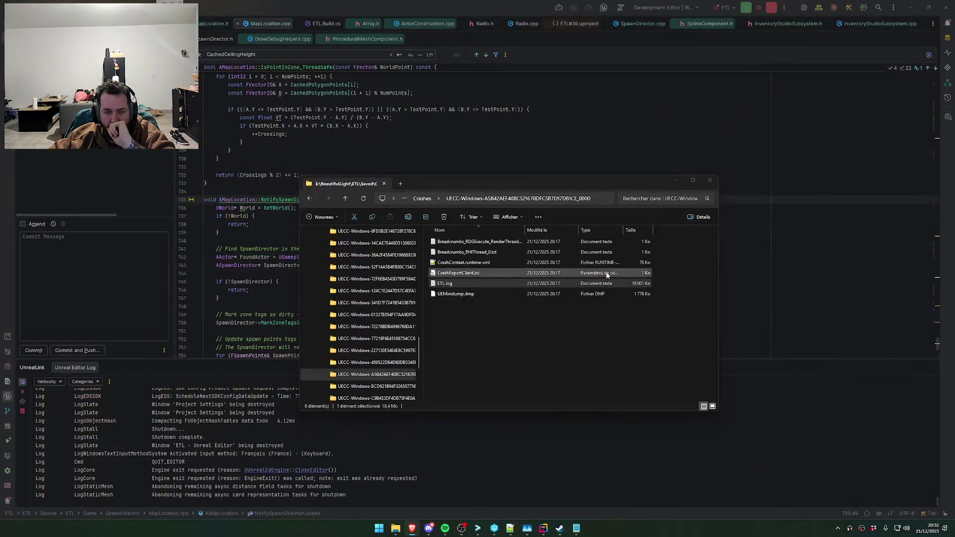
{"action": "left_click", "coordinate": [710, 181]}
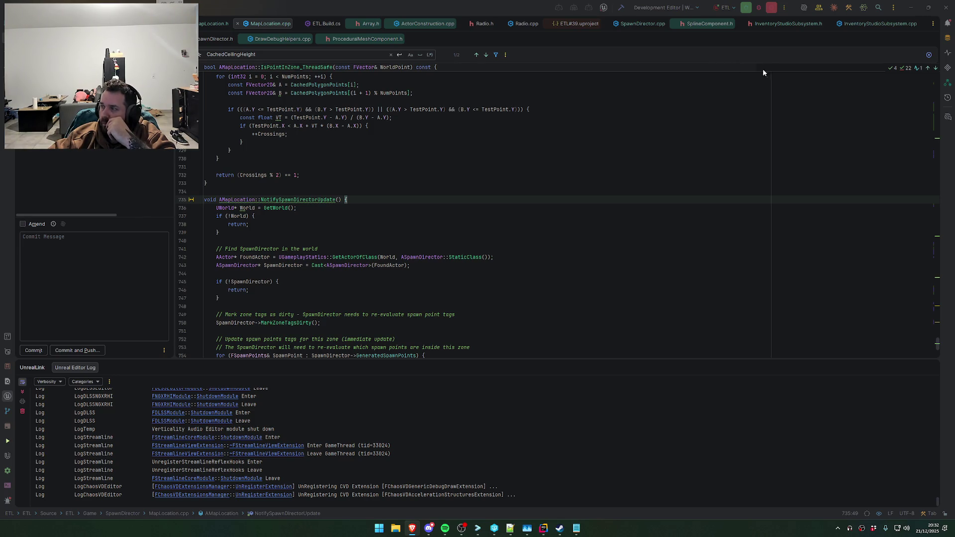
Rerun 'Uproject: ETL' in Rider to rebuild the project and relaunch the Unreal editor
{"action": "left_click", "coordinate": [747, 8]}
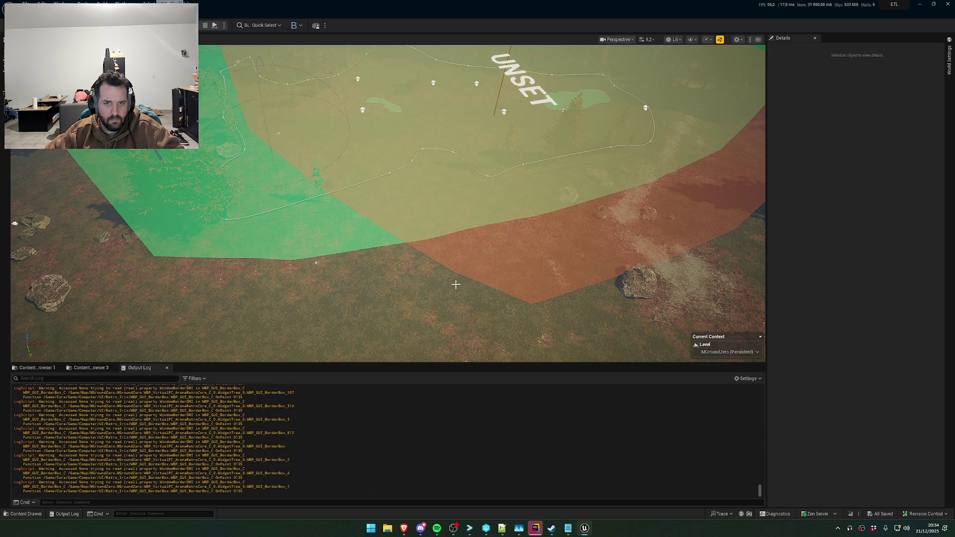
Fly the viewport over the Forest and Burnt Forest zones to the forest clearing by the compound
{"action": "scroll", "coordinate": [456, 285], "scroll_direction": "up", "scroll_amount": 3}
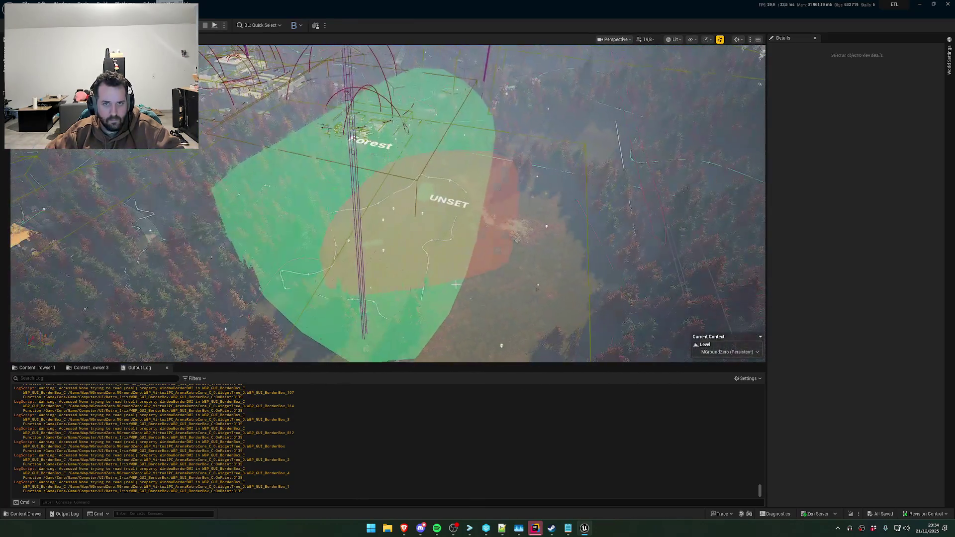
{"action": "scroll", "coordinate": [388, 204], "scroll_direction": "up", "scroll_amount": 2}
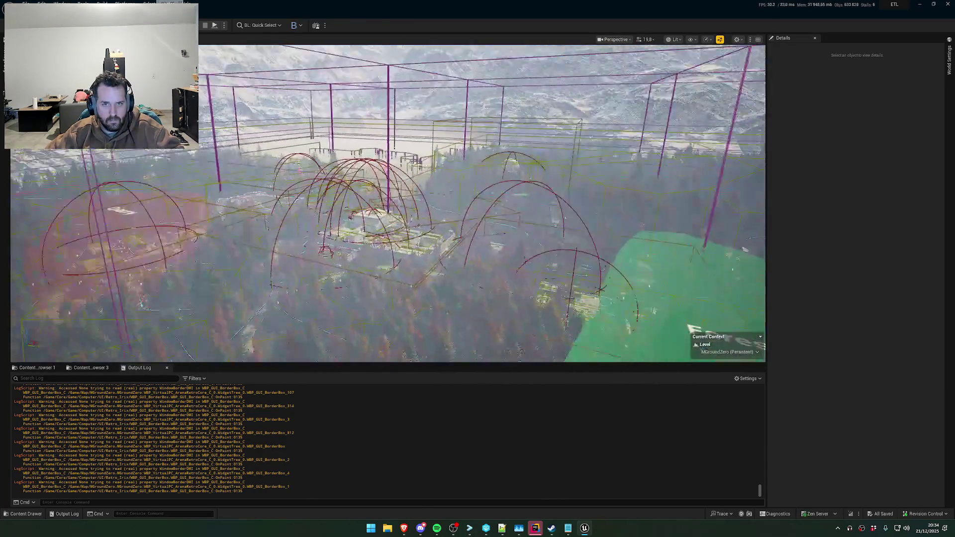
{"action": "scroll", "coordinate": [388, 204], "scroll_direction": "down", "scroll_amount": 2}
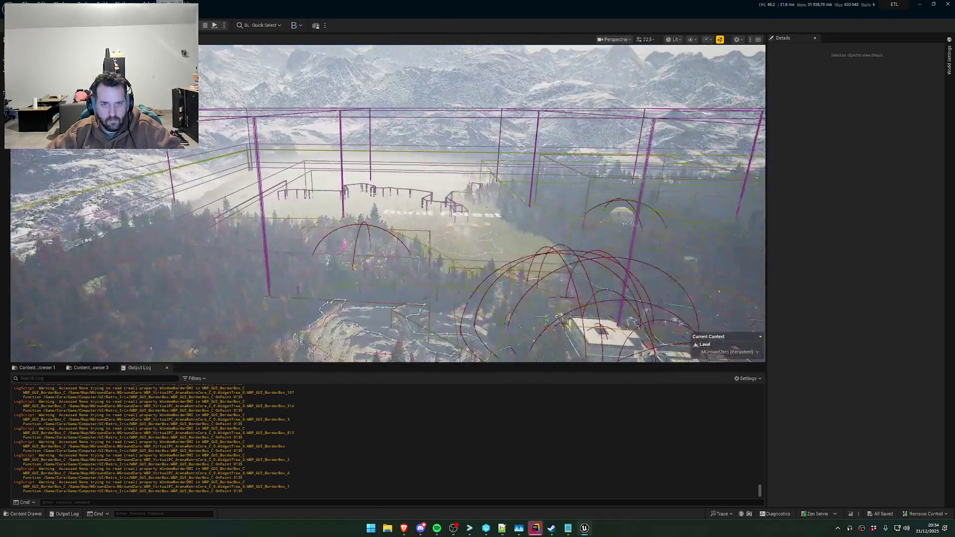
{"action": "scroll", "coordinate": [388, 204], "scroll_direction": "up", "scroll_amount": 2}
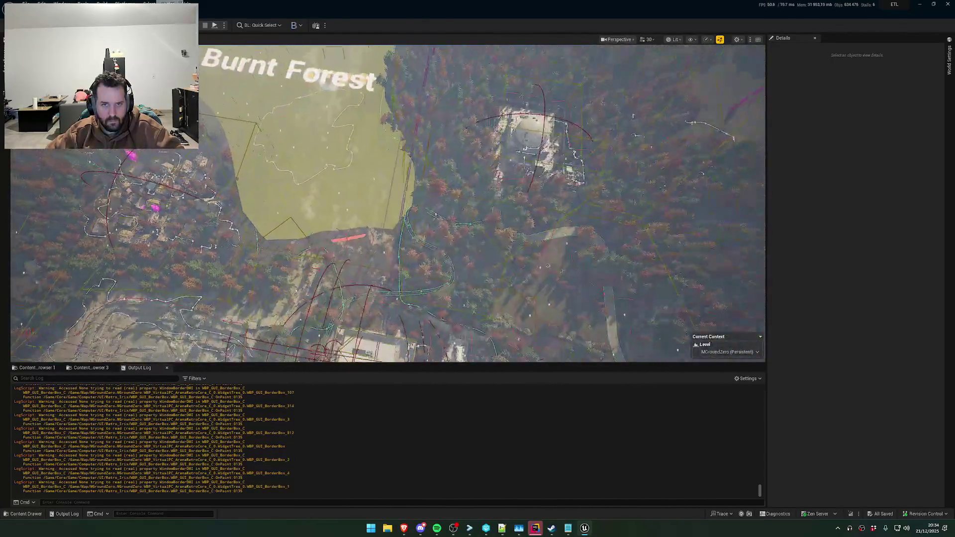
{"action": "scroll", "coordinate": [388, 204], "scroll_direction": "down", "scroll_amount": 2}
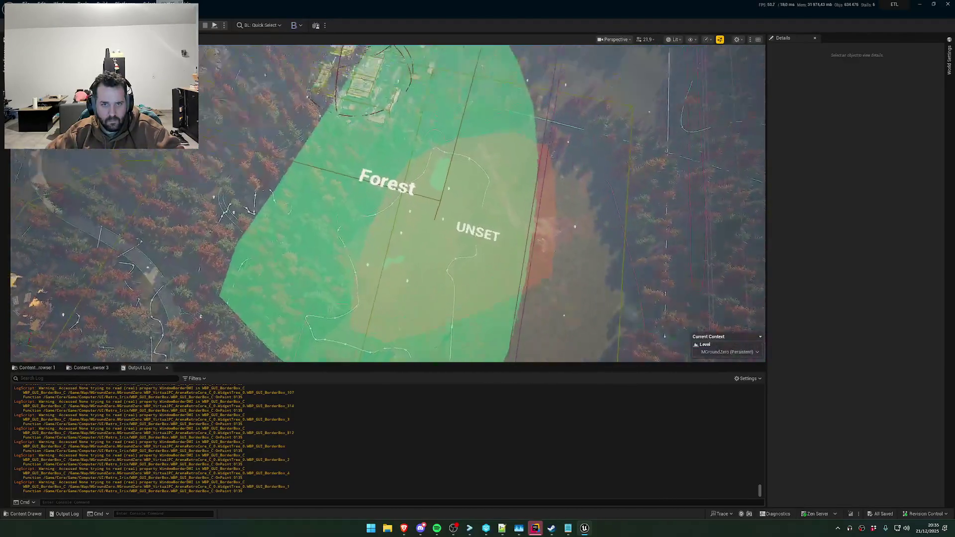
{"action": "scroll", "coordinate": [388, 204], "scroll_direction": "up", "scroll_amount": 3}
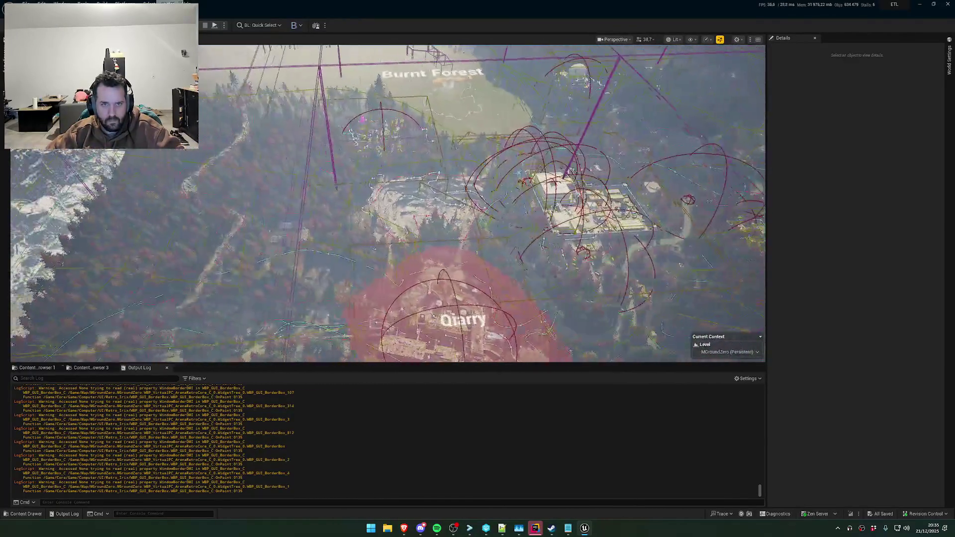
{"action": "scroll", "coordinate": [388, 204], "scroll_direction": "down", "scroll_amount": 3}
{"action": "scroll", "coordinate": [573, 182], "scroll_direction": "down", "scroll_amount": 3}
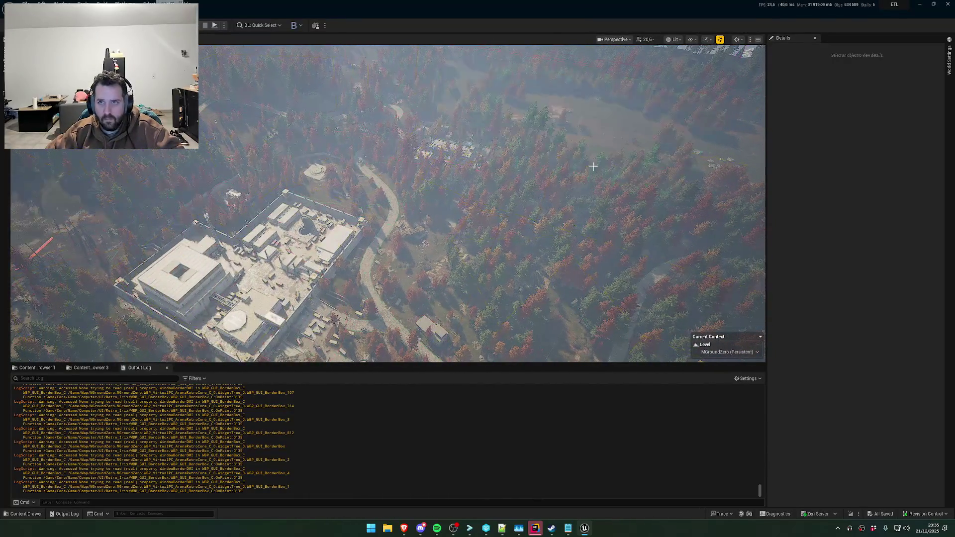
{"action": "scroll", "coordinate": [472, 210], "scroll_direction": "up", "scroll_amount": 5}
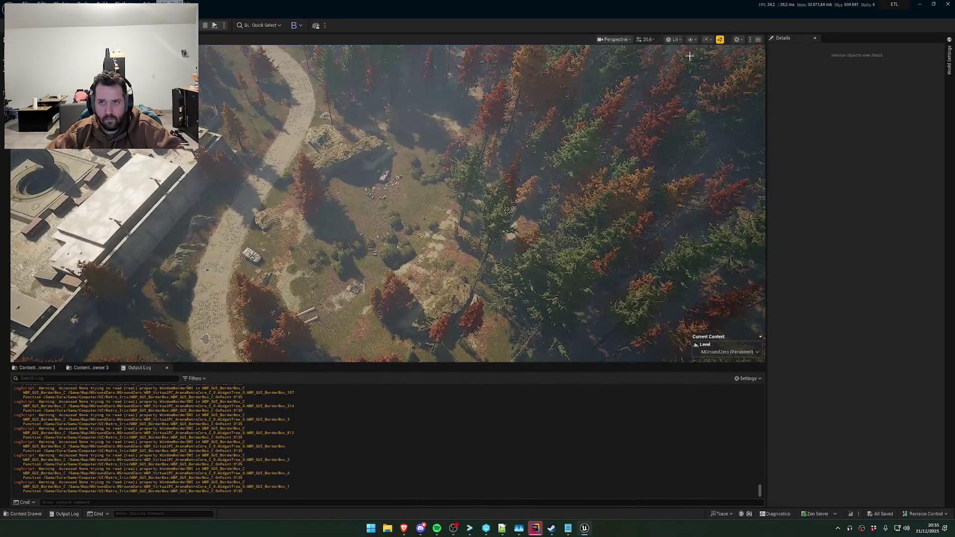
Switch the viewport to the Buffer Visualization Virtual Shadow Map view
{"action": "left_click", "coordinate": [678, 40]}
{"action": "mouse_move", "coordinate": [730, 162]}
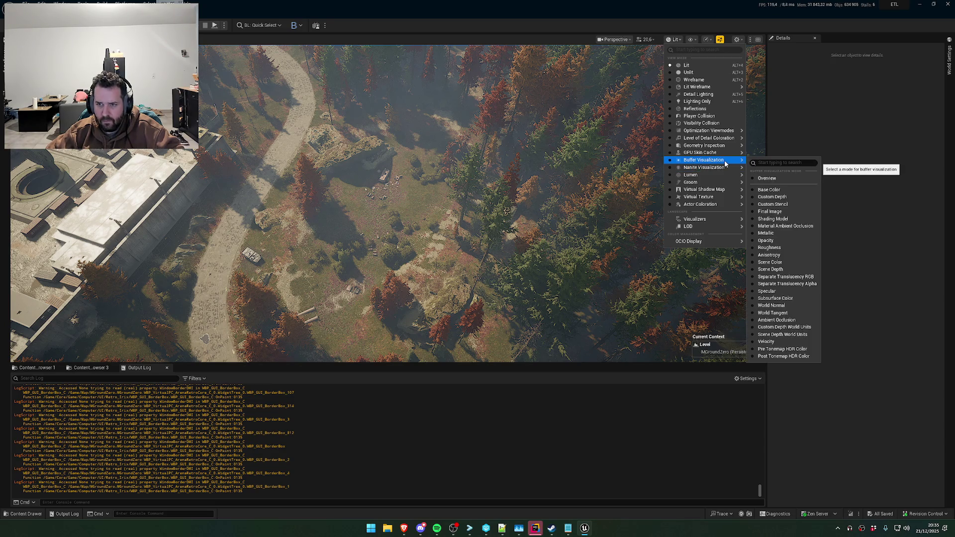
{"action": "mouse_move", "coordinate": [713, 190]}
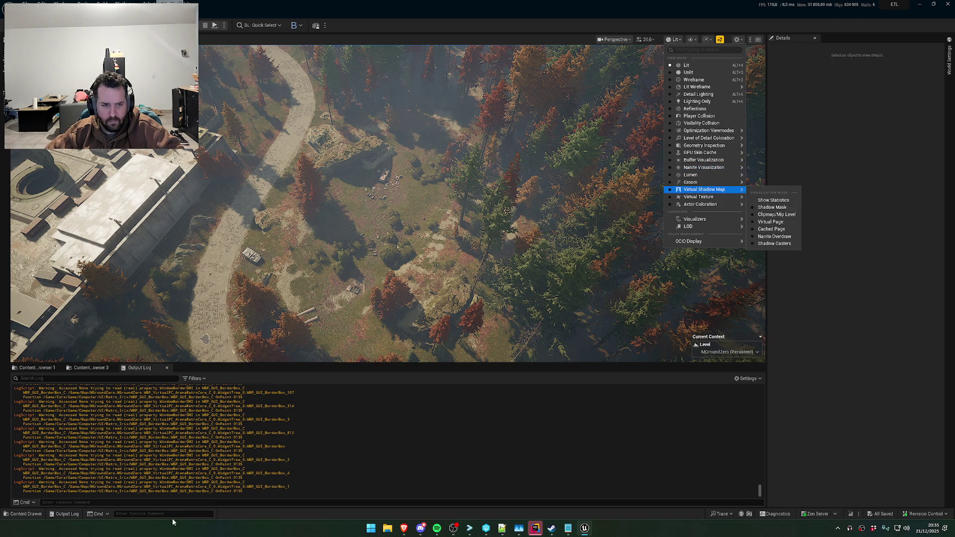
Enter an r.nanite. console command and select the landscape section under the forest clearing
{"action": "left_click", "coordinate": [174, 507]}
{"action": "type", "text": "r."}
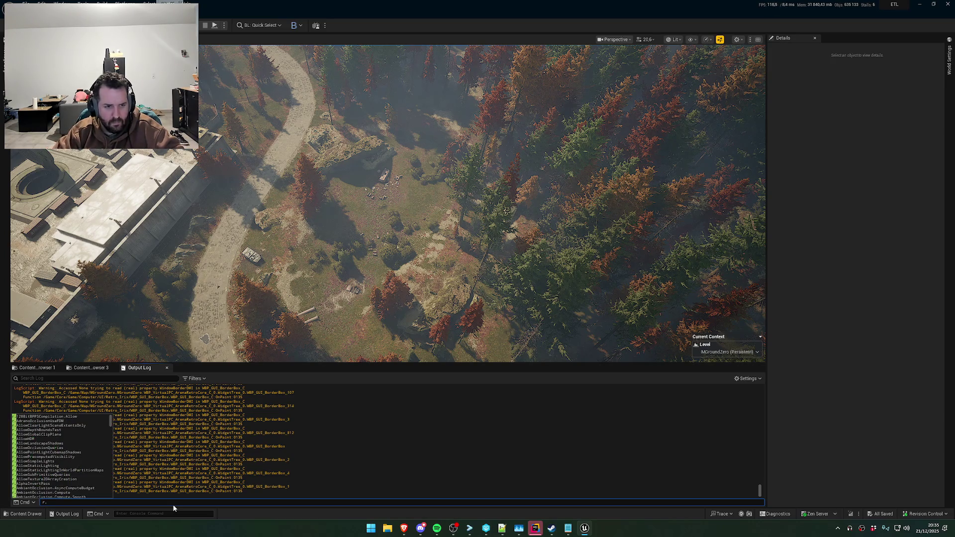
{"action": "type", "text": "nanite."}
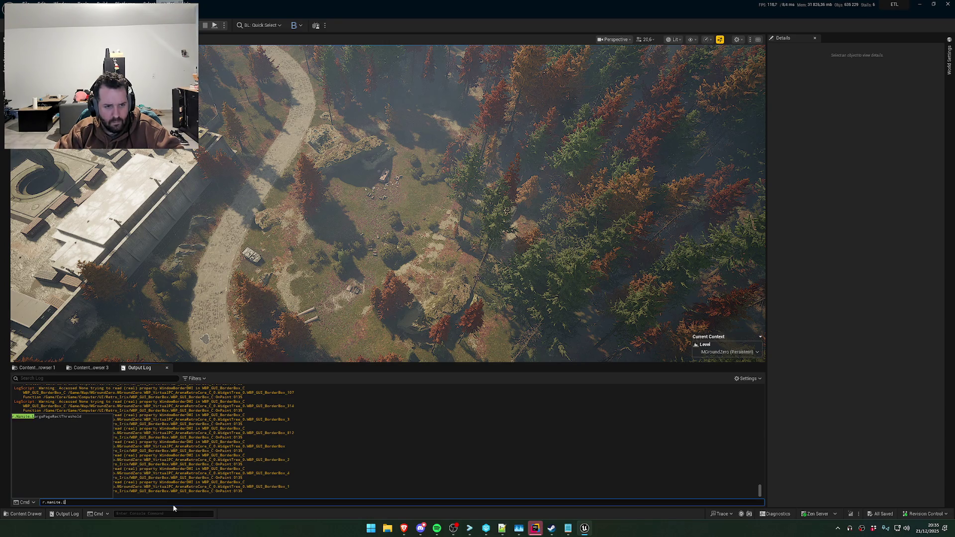
{"action": "key", "text": "Escape"}
{"action": "left_click", "coordinate": [38, 368]}
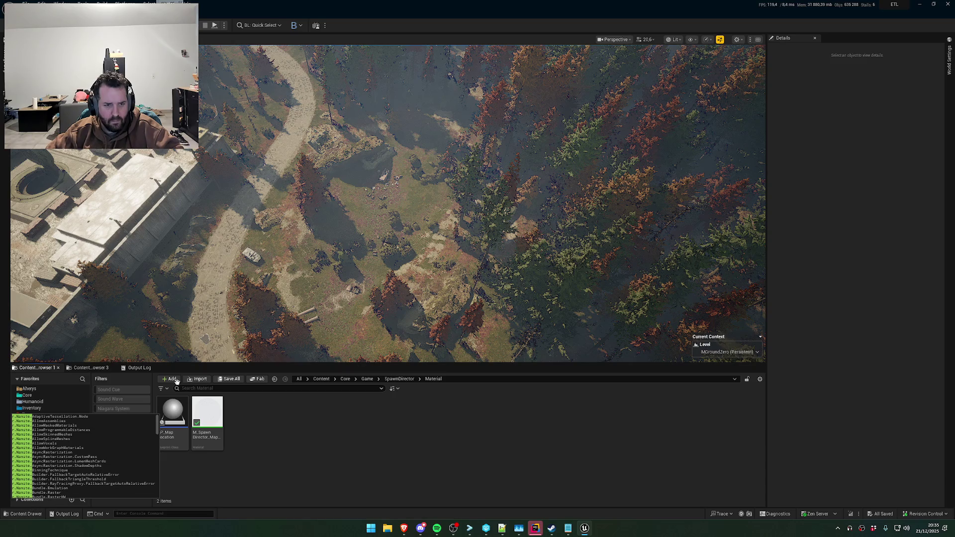
{"action": "left_click", "coordinate": [336, 287]}
Follow Landscape Grass Output to LGT_CF_MossDead and its SM_CF_PlantsGrassA1 mesh, locating it in the Content Browser
{"action": "scroll", "coordinate": [858, 387], "scroll_direction": "down", "scroll_amount": 5}
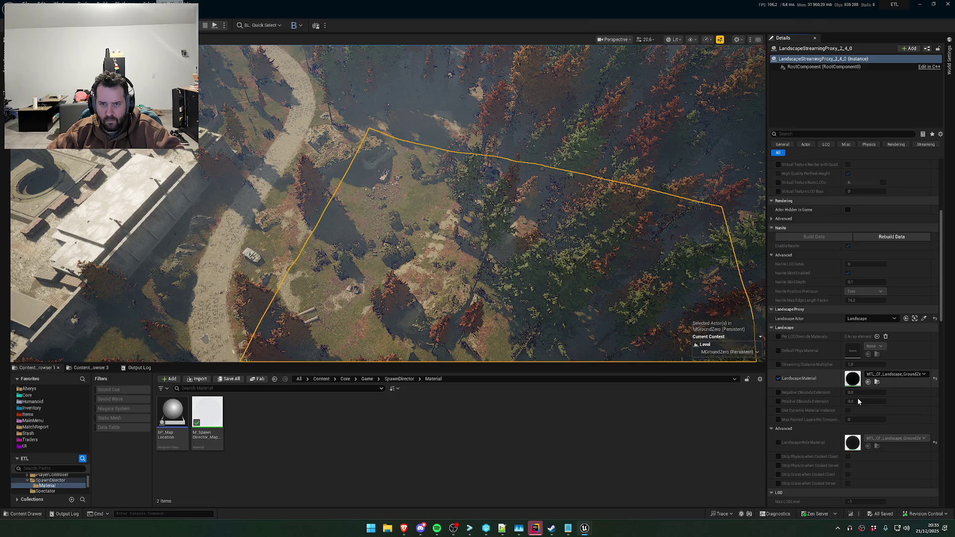
{"action": "scroll", "coordinate": [602, 308], "scroll_direction": "down", "scroll_amount": 10}
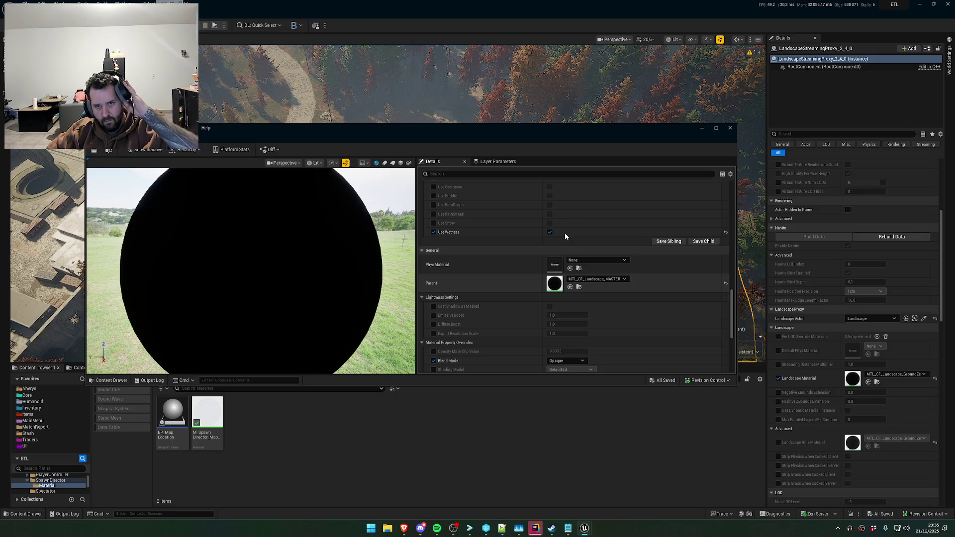
{"action": "scroll", "coordinate": [492, 210], "scroll_direction": "down", "scroll_amount": 3}
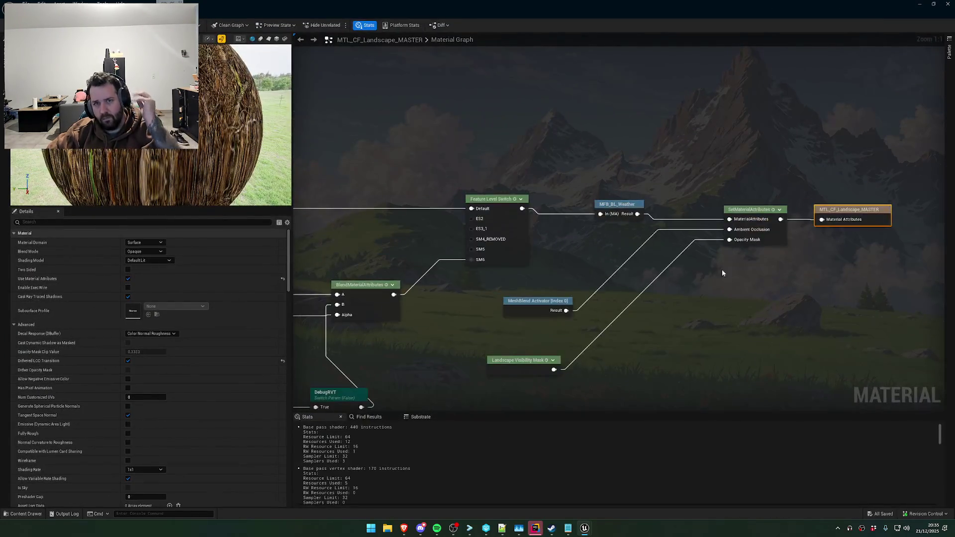
{"action": "mouse_move", "coordinate": [573, 251]}
{"action": "left_mouse_down"}
{"action": "mouse_move", "coordinate": [793, 217]}
{"action": "mouse_move", "coordinate": [604, 186]}
{"action": "mouse_move", "coordinate": [614, 94]}
{"action": "left_mouse_up"}
{"action": "left_click_drag", "start_coordinate": [480, 284], "coordinate": [699, 238]}
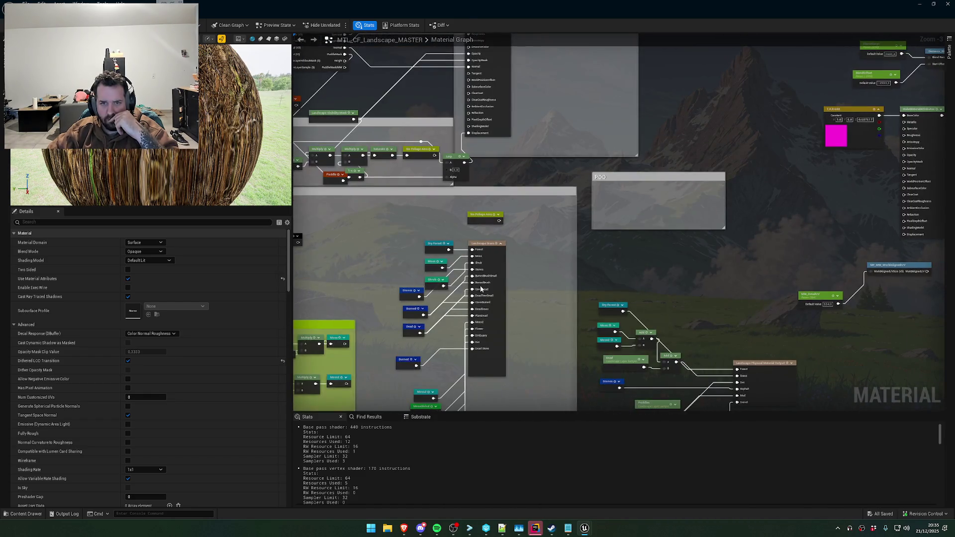
{"action": "left_click", "coordinate": [489, 254]}
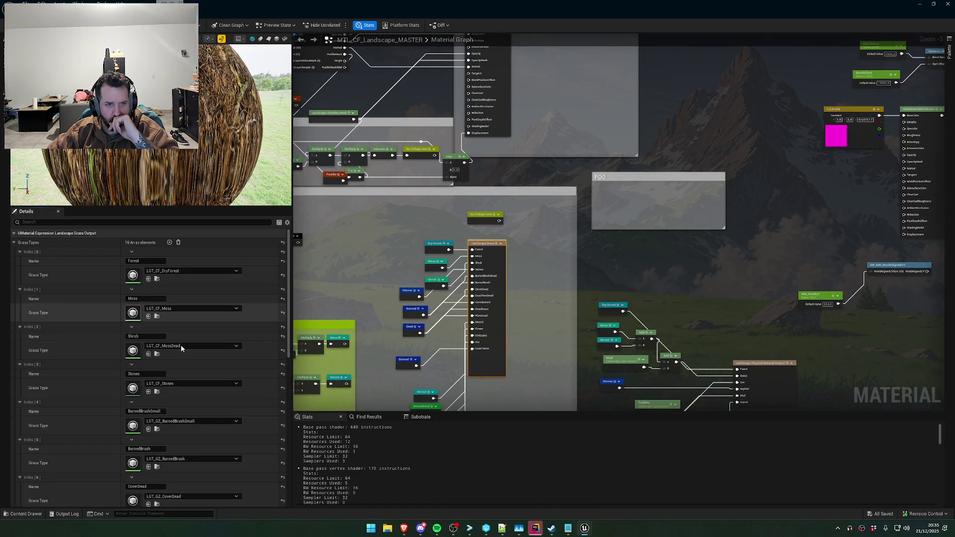
{"action": "double_click", "coordinate": [180, 347]}
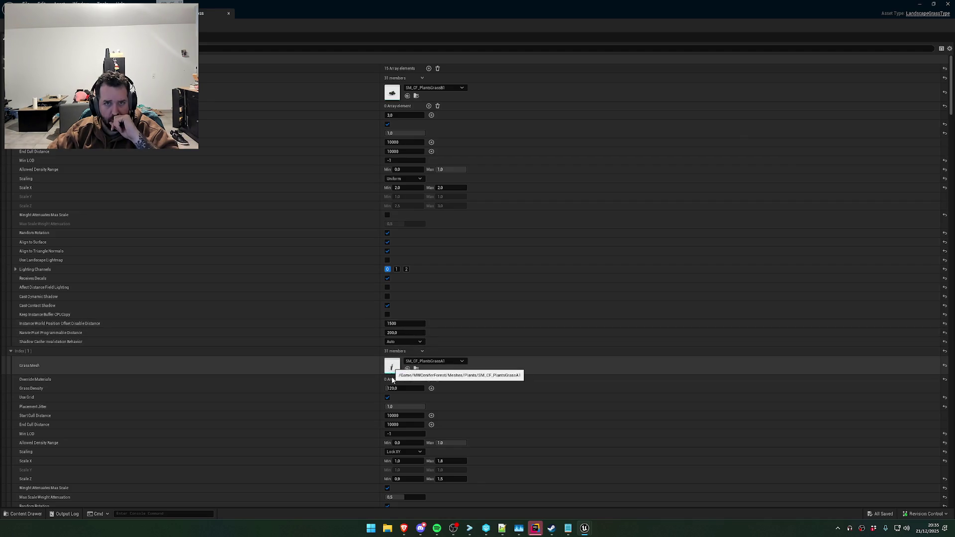
{"action": "double_click", "coordinate": [392, 372]}
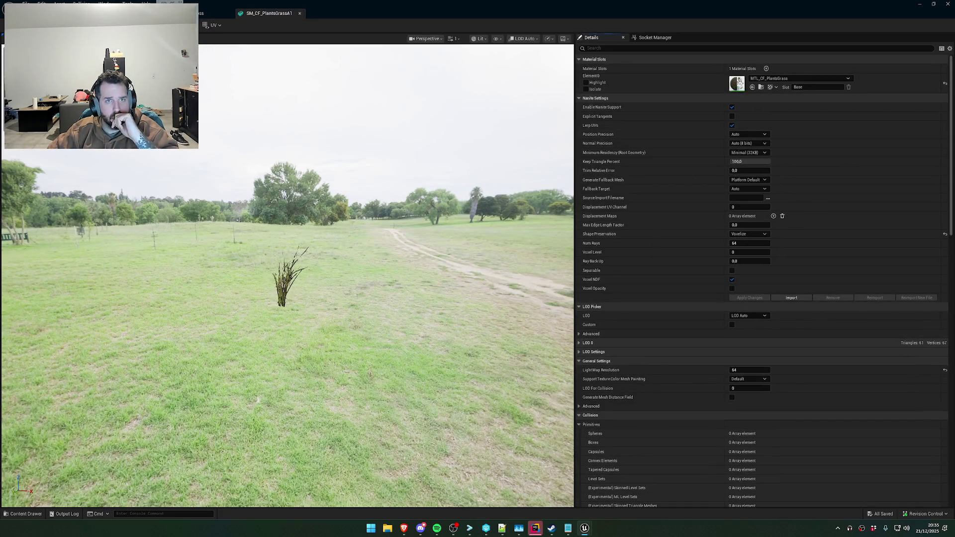
{"action": "key", "text": "ctrl+b"}
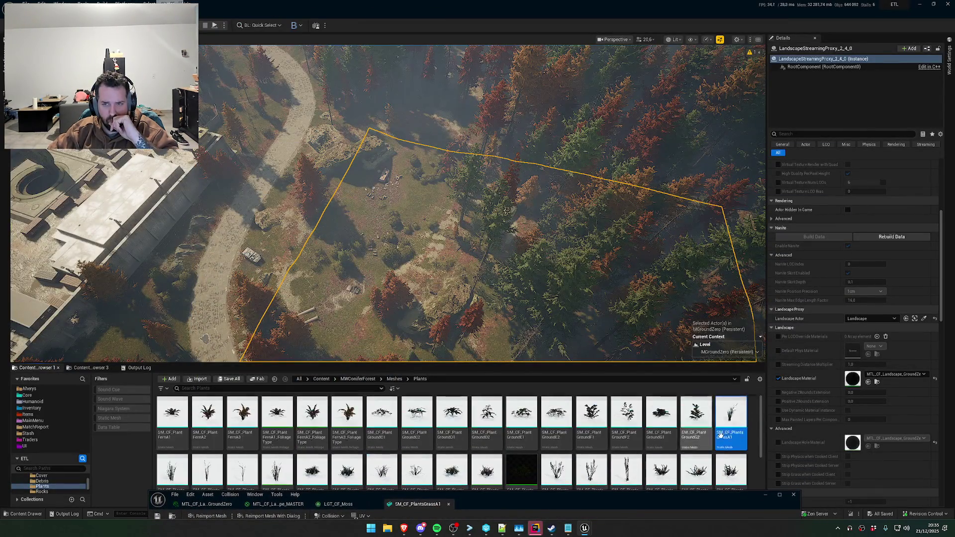
Return to the MTL_CF_Landscape_MASTER graph and show the plant meshes in the Content Browser
{"action": "left_click_drag", "start_coordinate": [639, 502], "coordinate": [606, 121]}
{"action": "scroll", "coordinate": [667, 273], "scroll_direction": "down", "scroll_amount": 8}
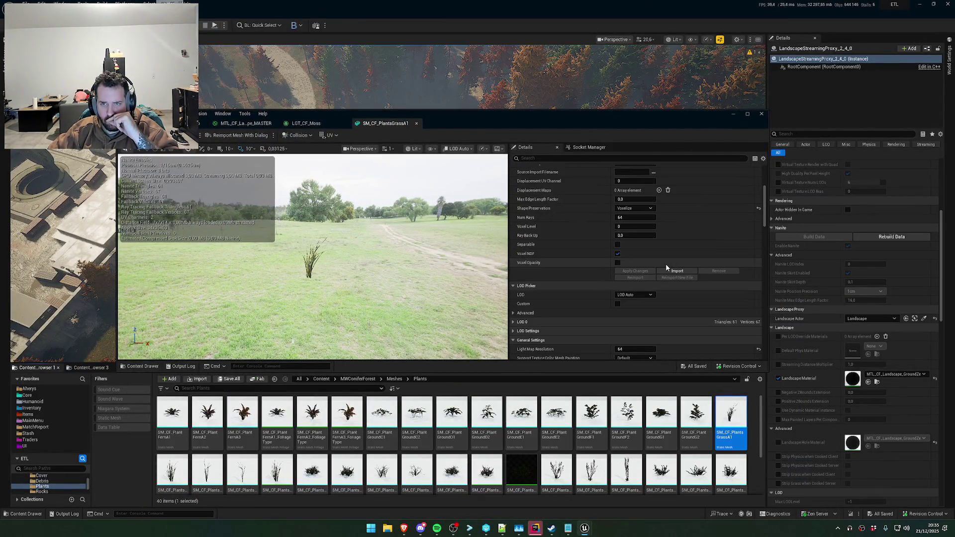
{"action": "left_click", "coordinate": [251, 125]}
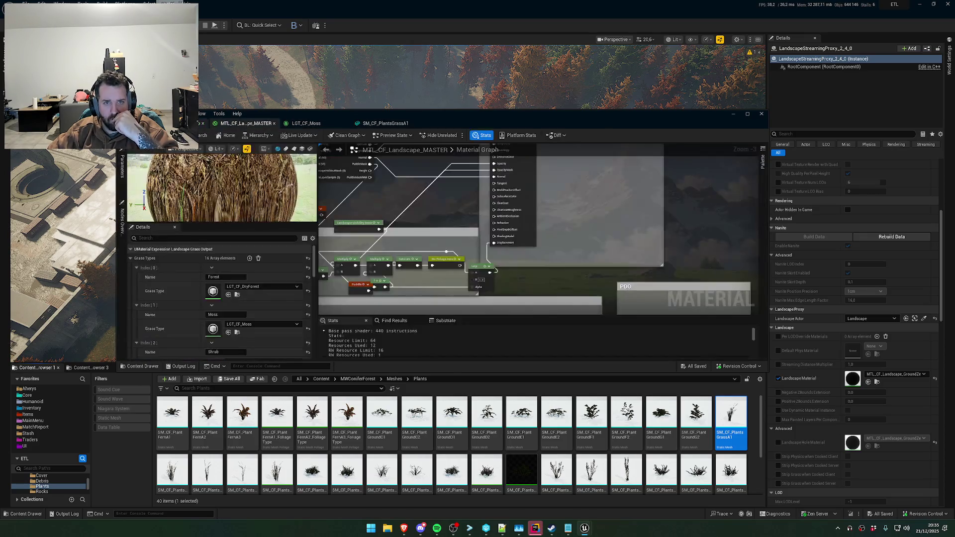
{"action": "left_click", "coordinate": [733, 115]}
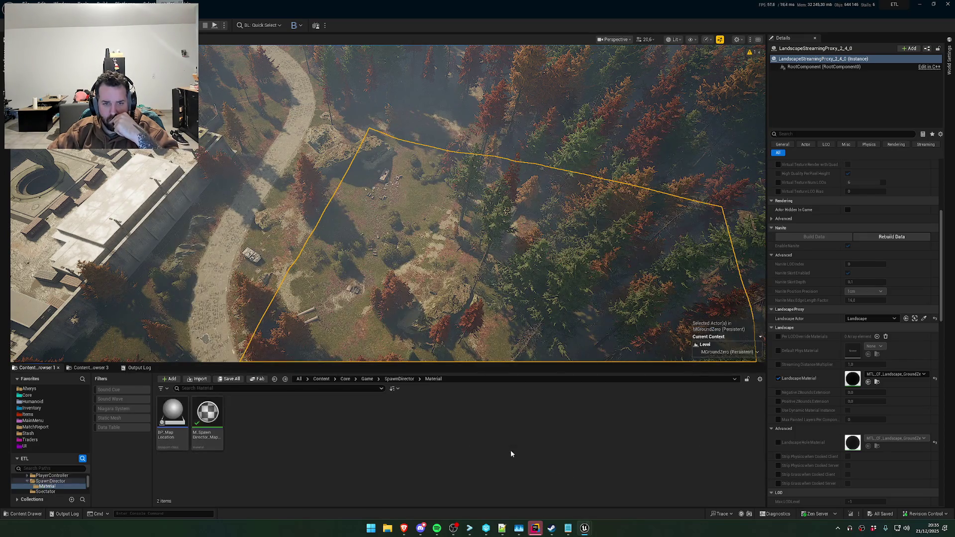
{"action": "key", "text": "alt+Left"}
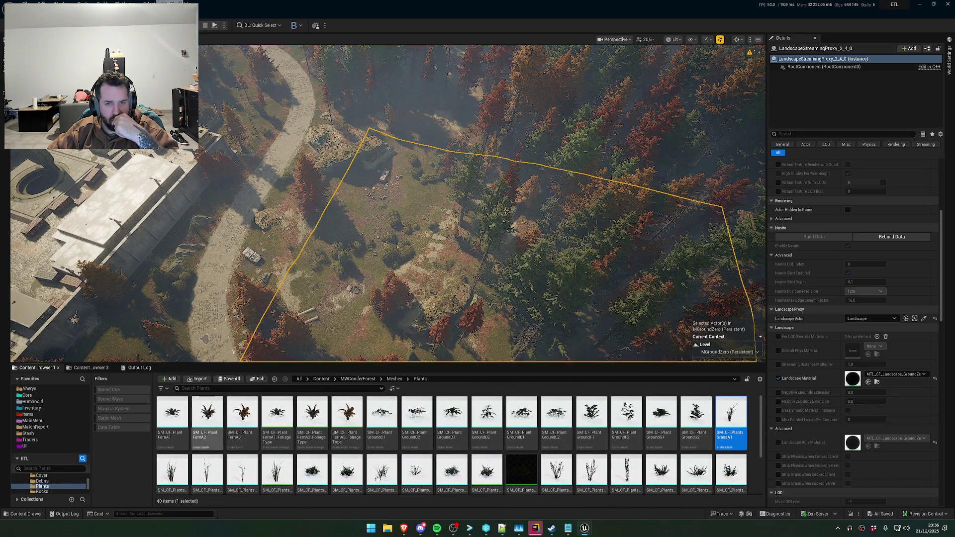
{"action": "mouse_move", "coordinate": [552, 529]}
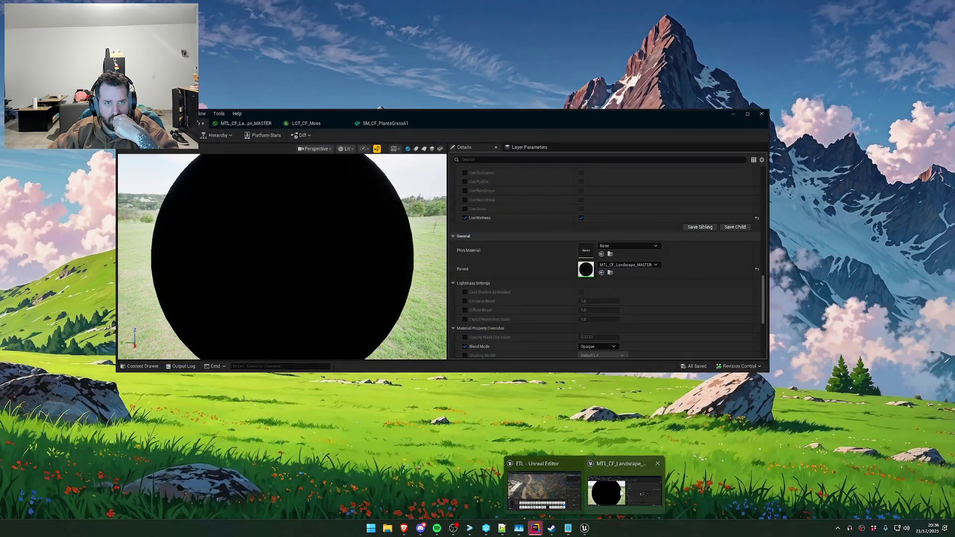
{"action": "left_click", "coordinate": [621, 492]}
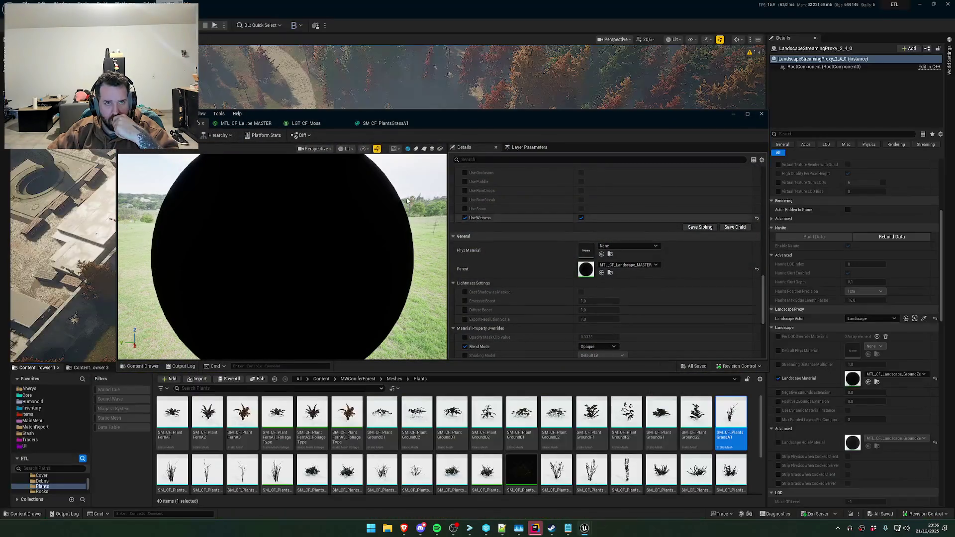
{"action": "left_click", "coordinate": [246, 124]}
Open the grass type's SM_CF_PlantsGroundA1 mesh and review its Nanite settings
{"action": "scroll", "coordinate": [240, 298], "scroll_direction": "down", "scroll_amount": 3}
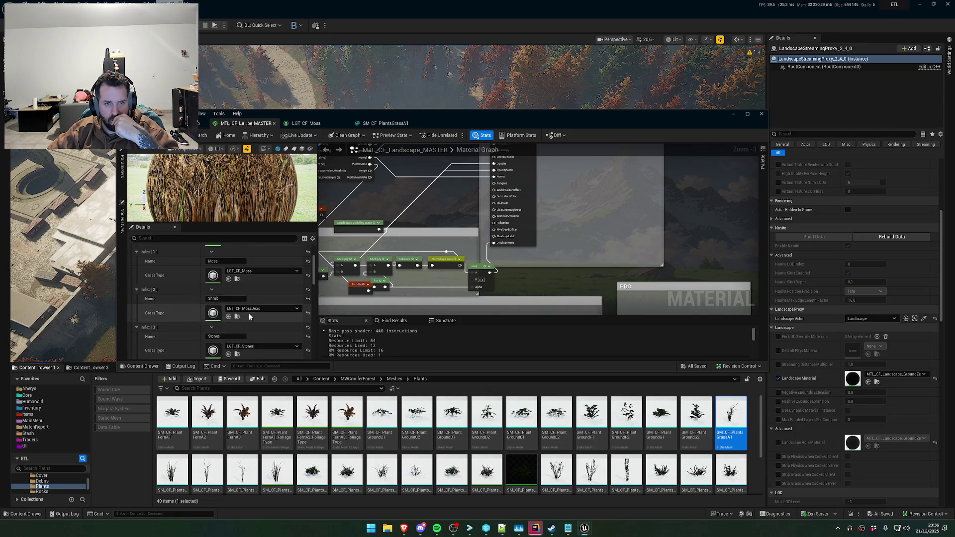
{"action": "left_click", "coordinate": [238, 317]}
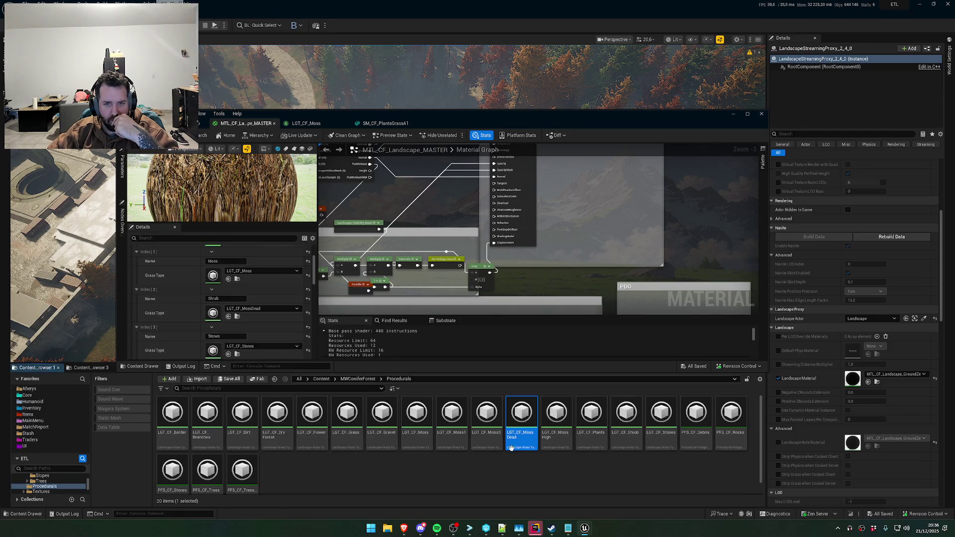
{"action": "double_click", "coordinate": [521, 416]}
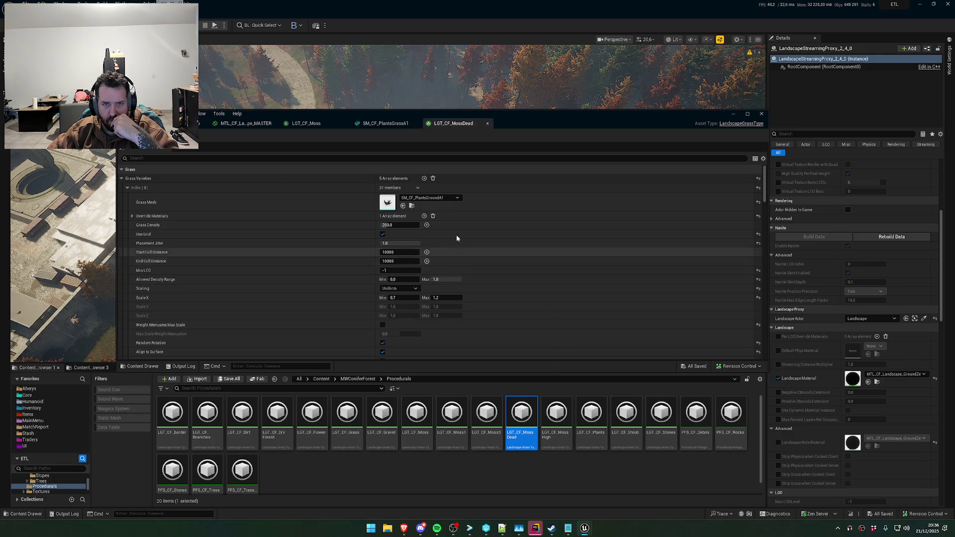
{"action": "left_click", "coordinate": [412, 207]}
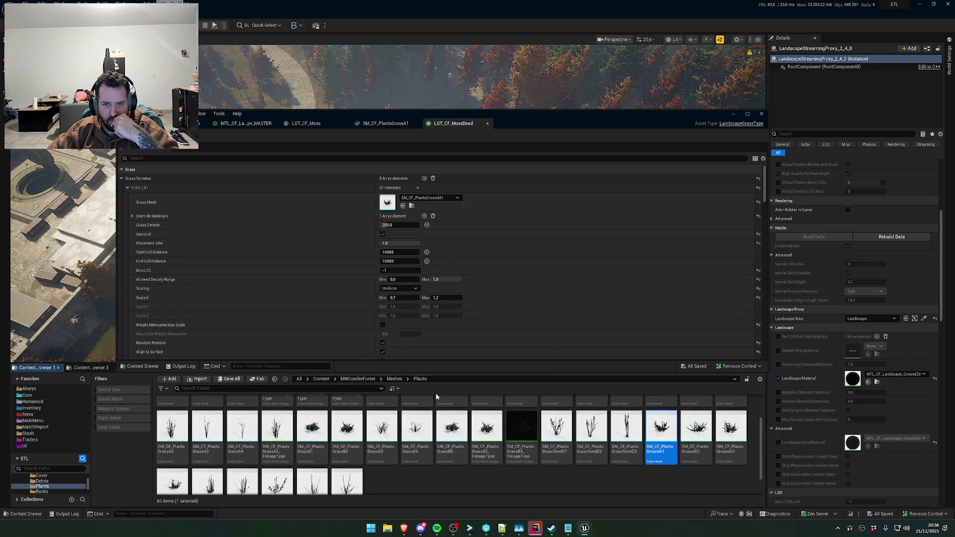
{"action": "double_click", "coordinate": [675, 458]}
{"action": "scroll", "coordinate": [568, 307], "scroll_direction": "down", "scroll_amount": 10}
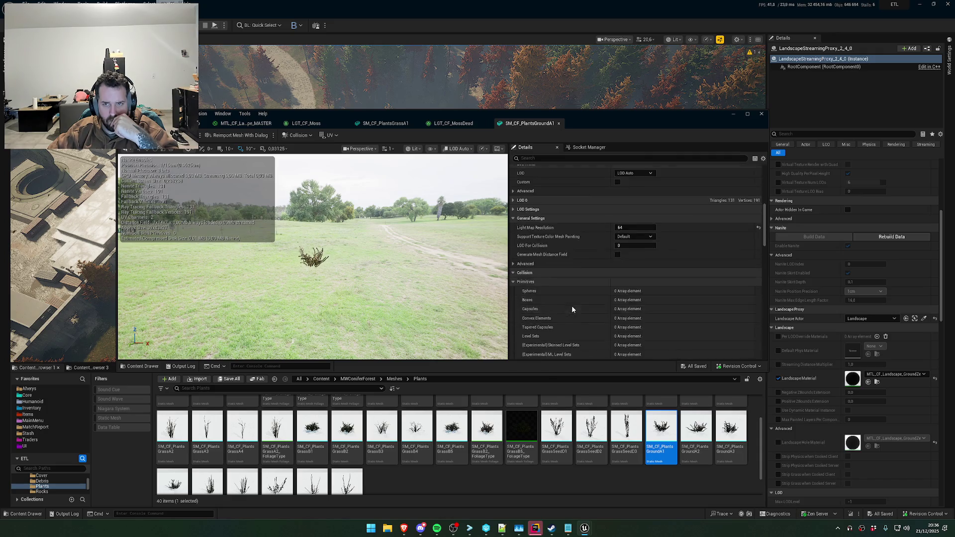
{"action": "scroll", "coordinate": [681, 297], "scroll_direction": "down", "scroll_amount": 10}
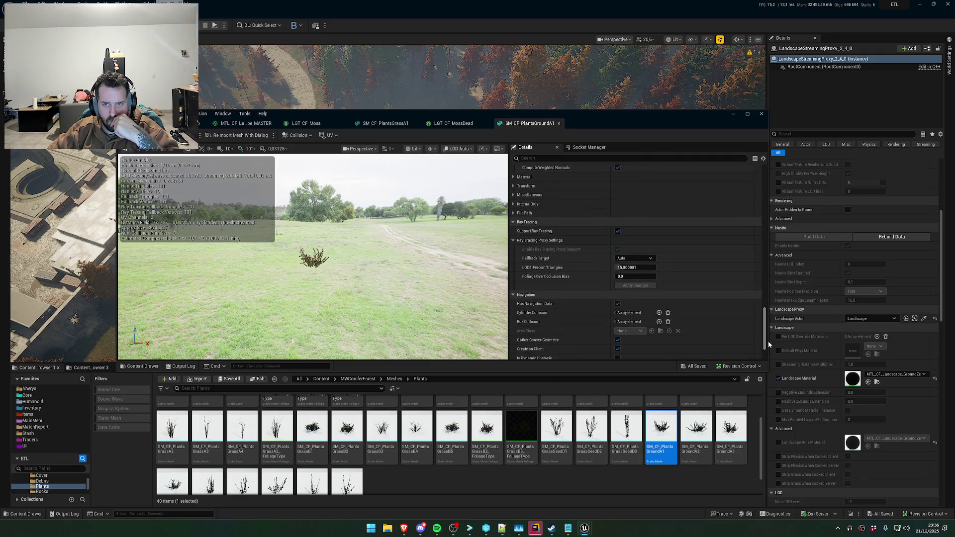
{"action": "scroll", "coordinate": [769, 312], "scroll_direction": "up", "scroll_amount": 10}
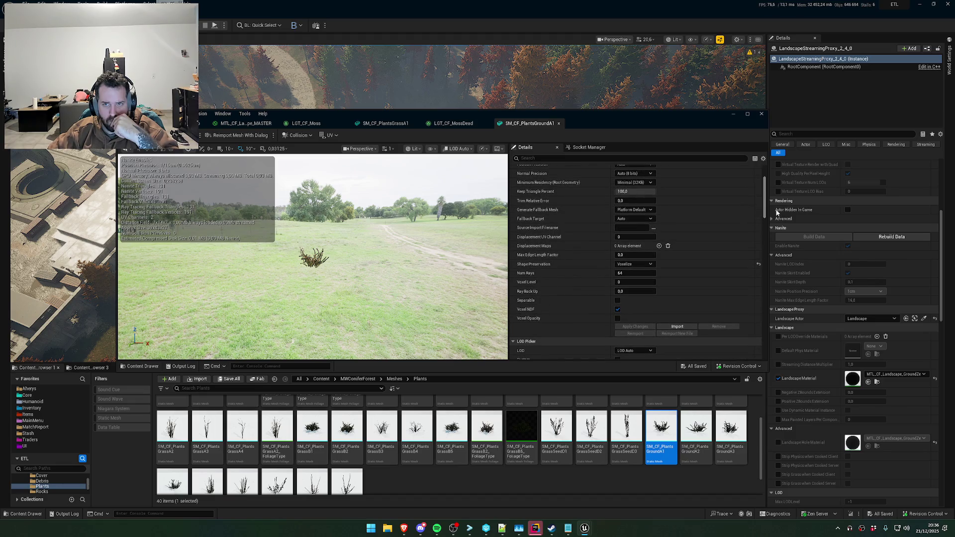
Open LGT_CF_Stones and its SM_CF_CoverStones_A1 mesh, then browse to the Cover folder
{"action": "left_click", "coordinate": [241, 123]}
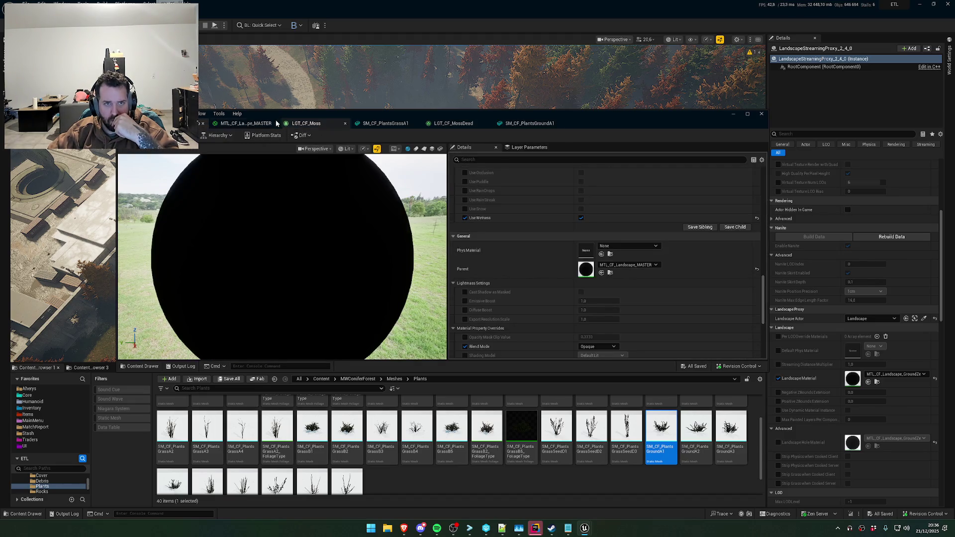
{"action": "scroll", "coordinate": [246, 297], "scroll_direction": "down", "scroll_amount": 3}
{"action": "double_click", "coordinate": [217, 310]}
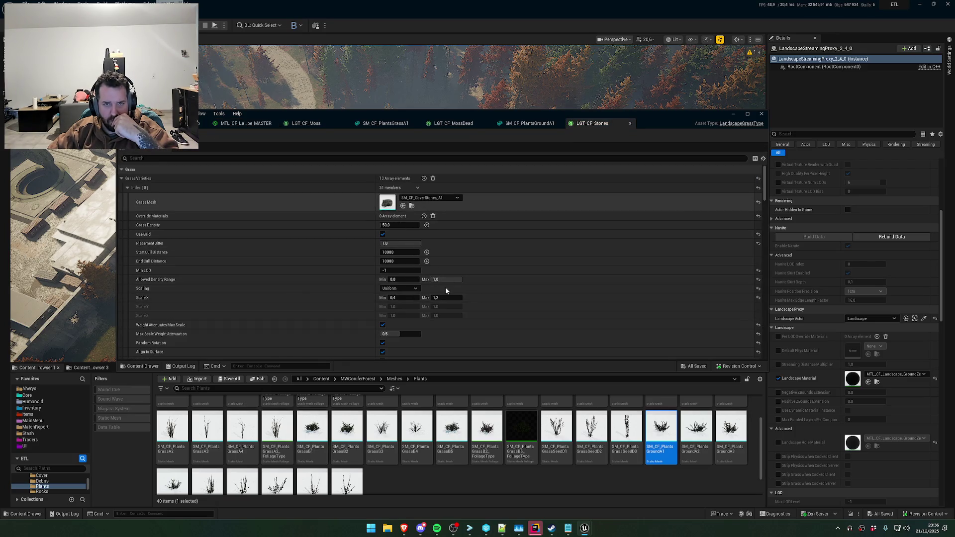
{"action": "double_click", "coordinate": [388, 202]}
{"action": "left_click", "coordinate": [647, 197]}
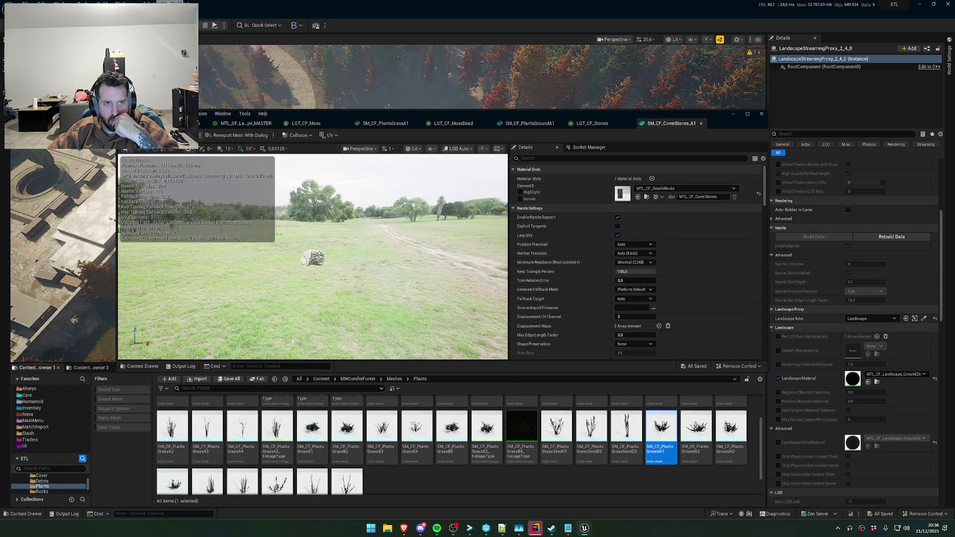
{"action": "left_click", "coordinate": [197, 134]}
Select all meshes in the Cover folder and bring up their actions menu
{"action": "left_click", "coordinate": [173, 420]}
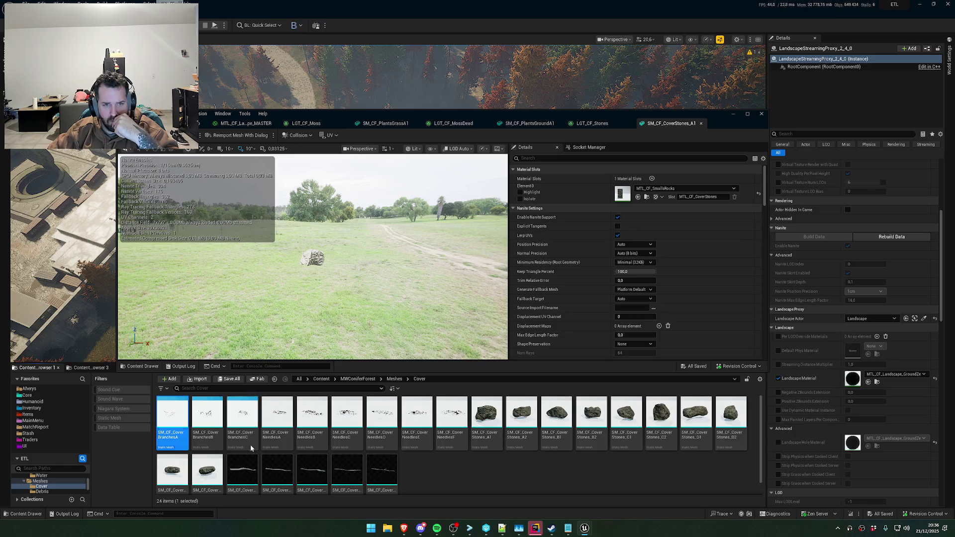
{"action": "key", "text": "ctrl+a"}
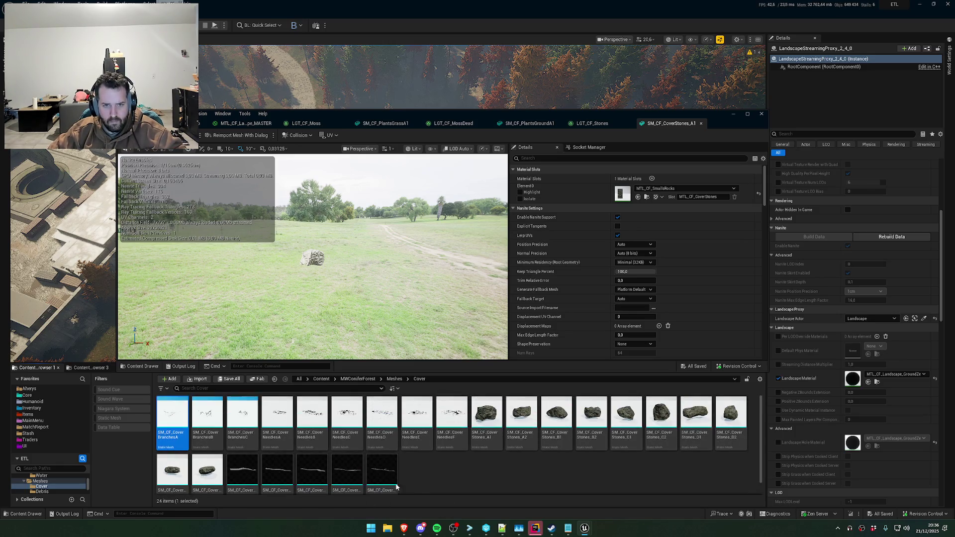
{"action": "right_click", "coordinate": [392, 475]}
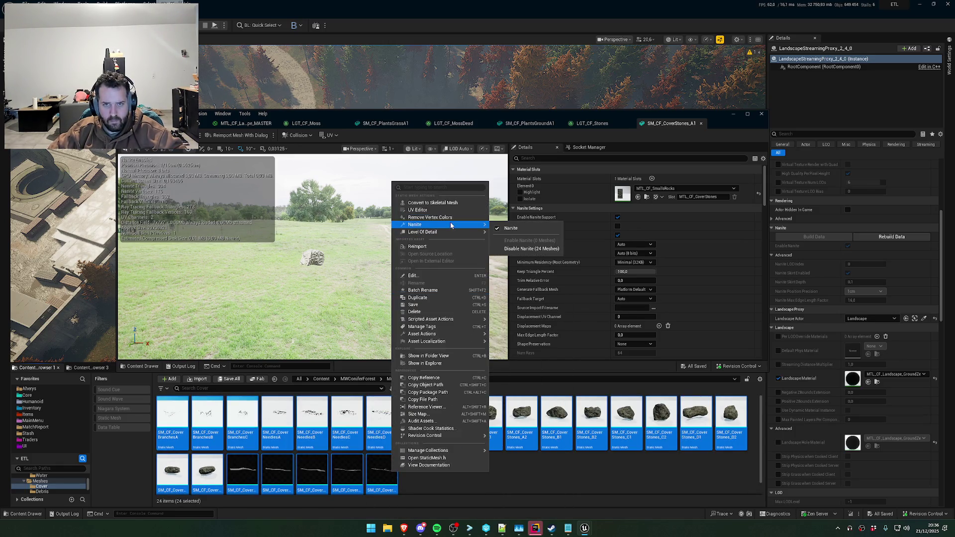
Open all selected Cover meshes together in the Property Matrix
{"action": "left_click", "coordinate": [458, 275]}
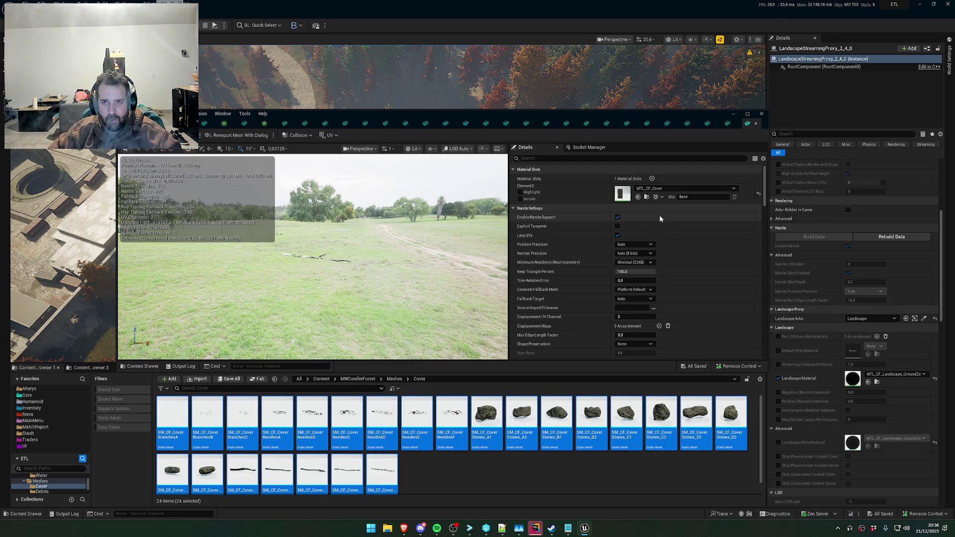
{"action": "right_click", "coordinate": [378, 424]}
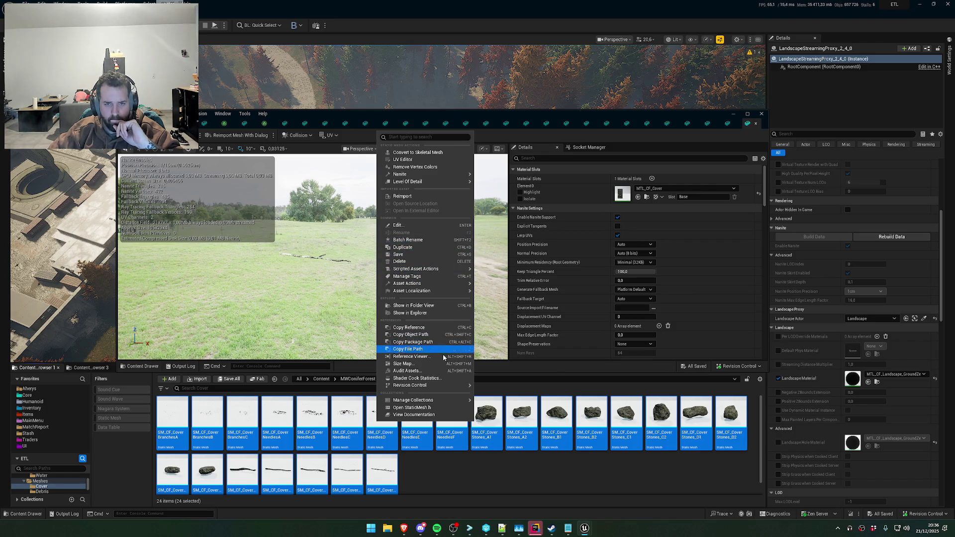
{"action": "mouse_move", "coordinate": [449, 176]}
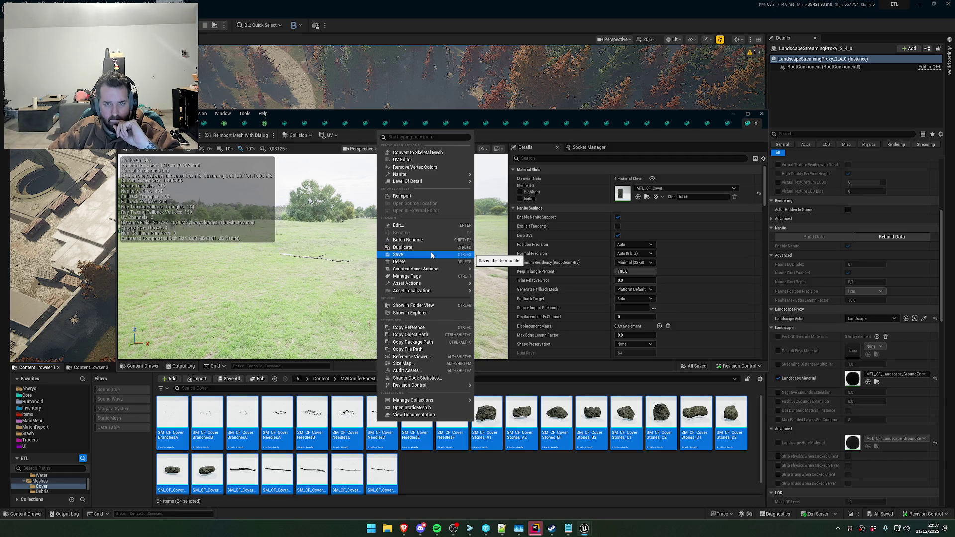
{"action": "mouse_move", "coordinate": [428, 284]}
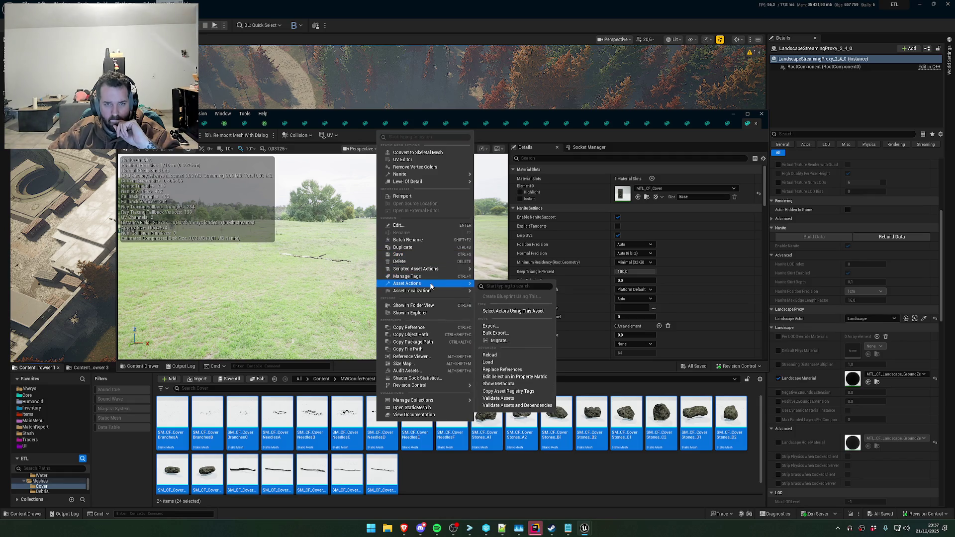
{"action": "left_click", "coordinate": [518, 377]}
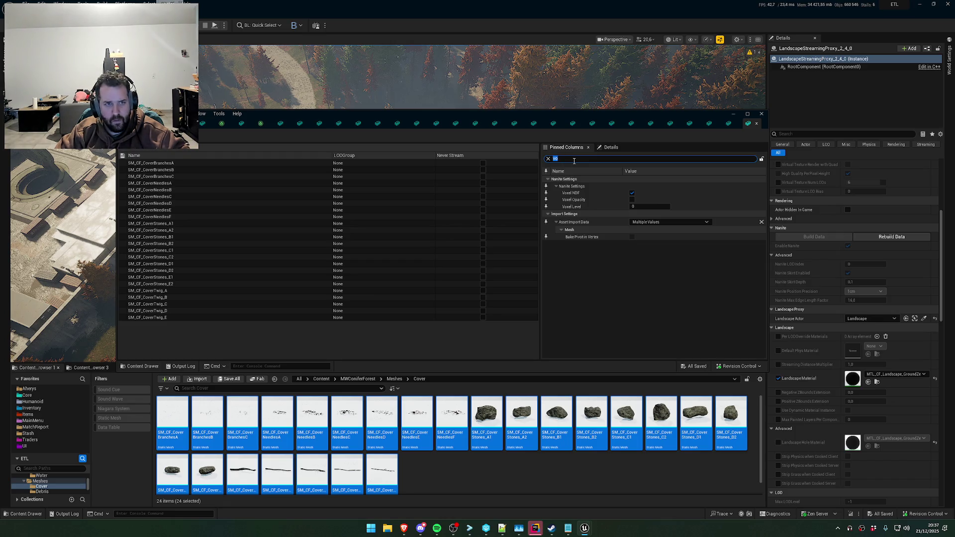
Set Nanite Shape Preservation to Voxelize on every mesh and save them
{"action": "key", "text": "BackSpace"}
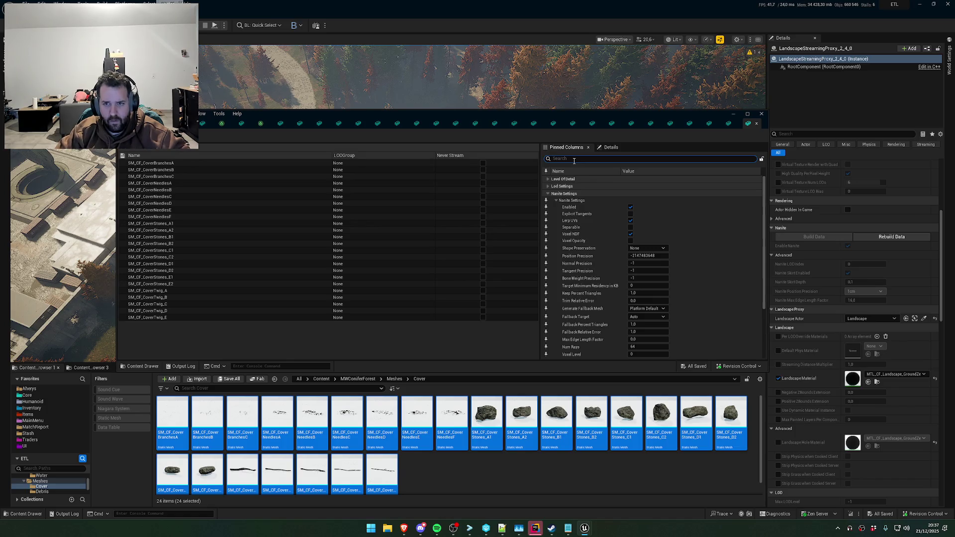
{"action": "type", "text": "shap"}
{"action": "left_click", "coordinate": [644, 194]}
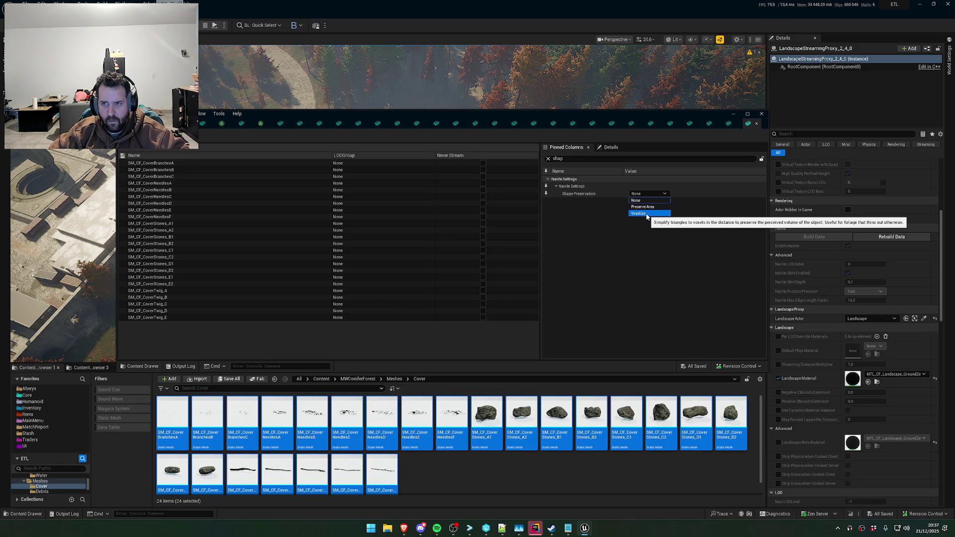
{"action": "left_click", "coordinate": [646, 214]}
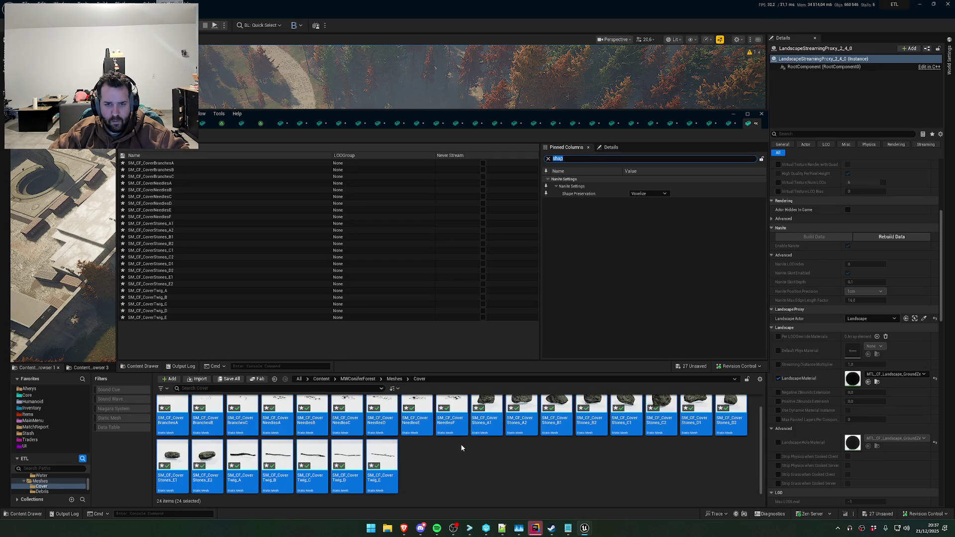
{"action": "key", "text": "ctrl+s"}
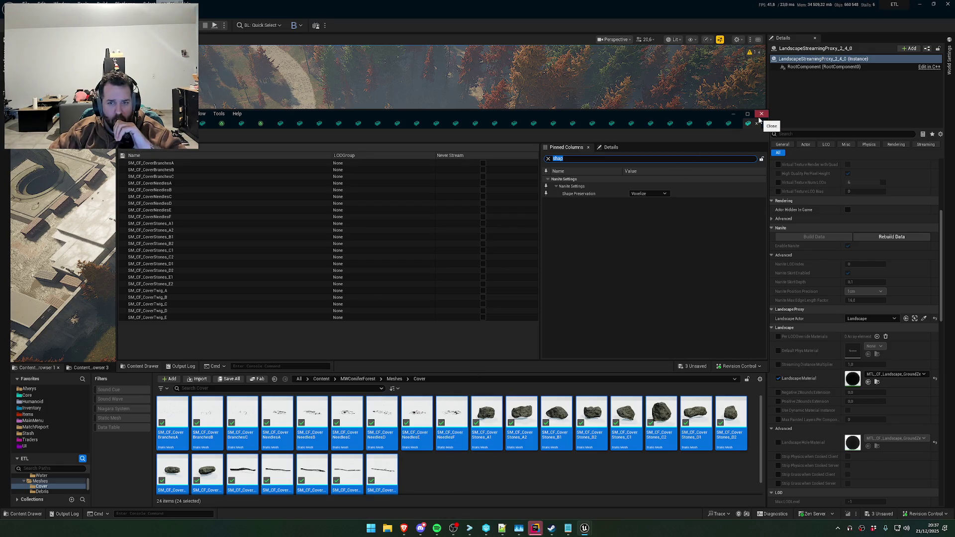
Accept every apply-LOD-changes prompt in the Static Mesh editor, then return to MTL_CF_Landscape_MASTER
{"action": "right_click", "coordinate": [206, 125]}
{"action": "left_click", "coordinate": [234, 159]}
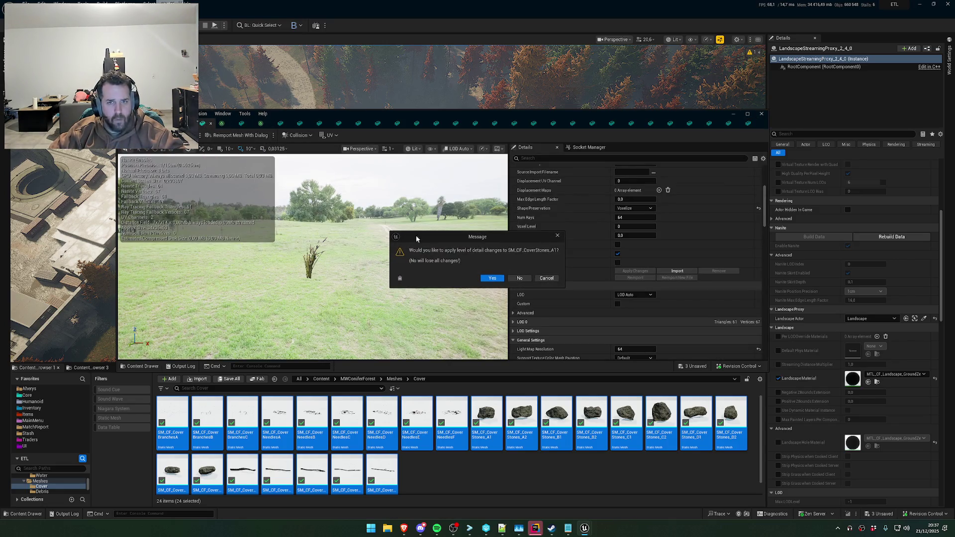
{"action": "left_click", "coordinate": [493, 278]}
{"action": "left_click", "coordinate": [493, 278]}
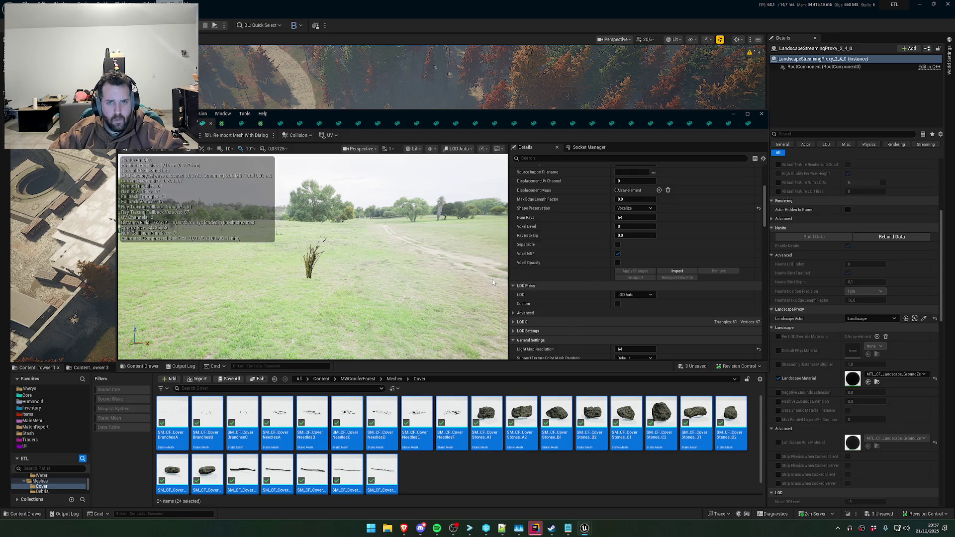
{"action": "left_click", "coordinate": [493, 278]}
{"action": "left_click", "coordinate": [493, 278]}
{"action": "left_click", "coordinate": [493, 278]}
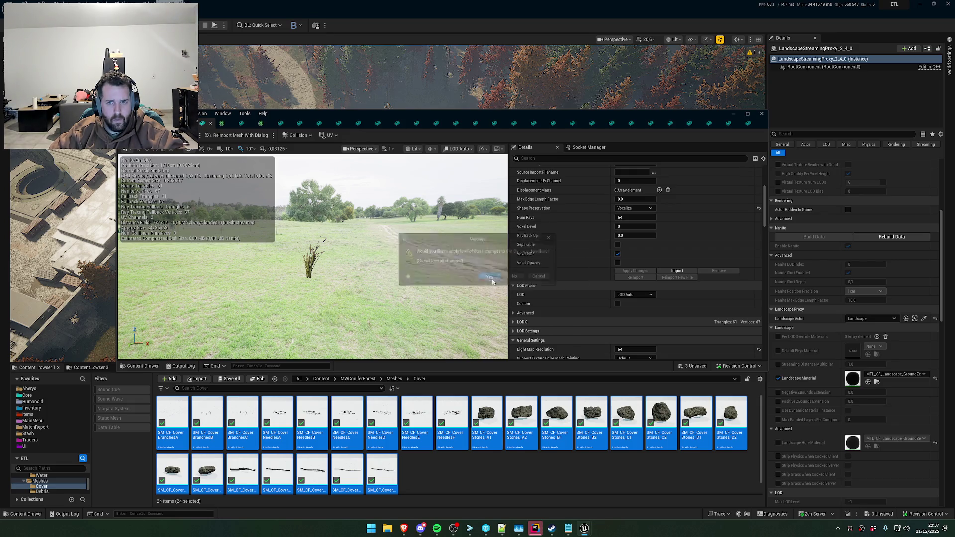
{"action": "left_click", "coordinate": [493, 282]}
{"action": "left_click", "coordinate": [493, 281]}
{"action": "left_click", "coordinate": [493, 281]}
{"action": "left_click", "coordinate": [493, 282]}
{"action": "left_click", "coordinate": [493, 281]}
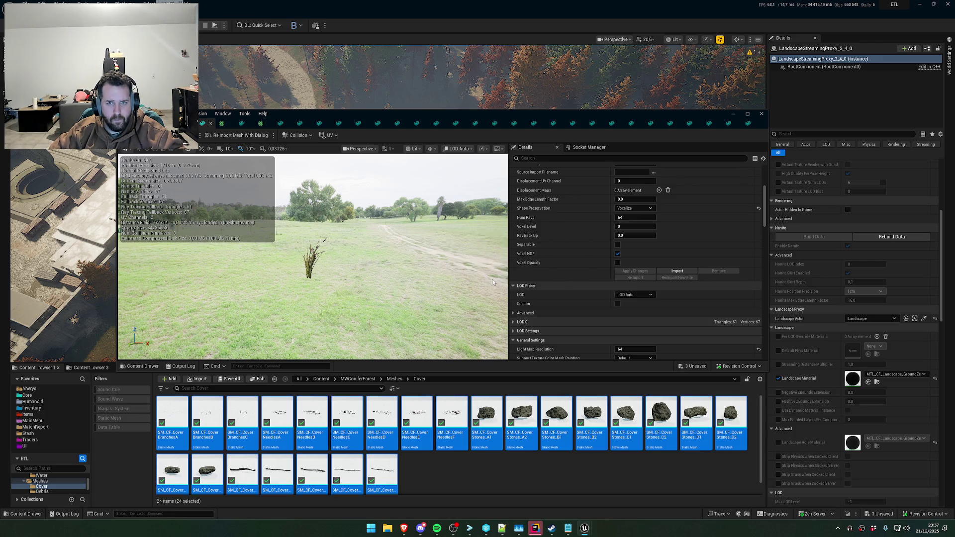
{"action": "left_click", "coordinate": [493, 282]}
{"action": "left_click", "coordinate": [493, 282]}
{"action": "left_click", "coordinate": [489, 278]}
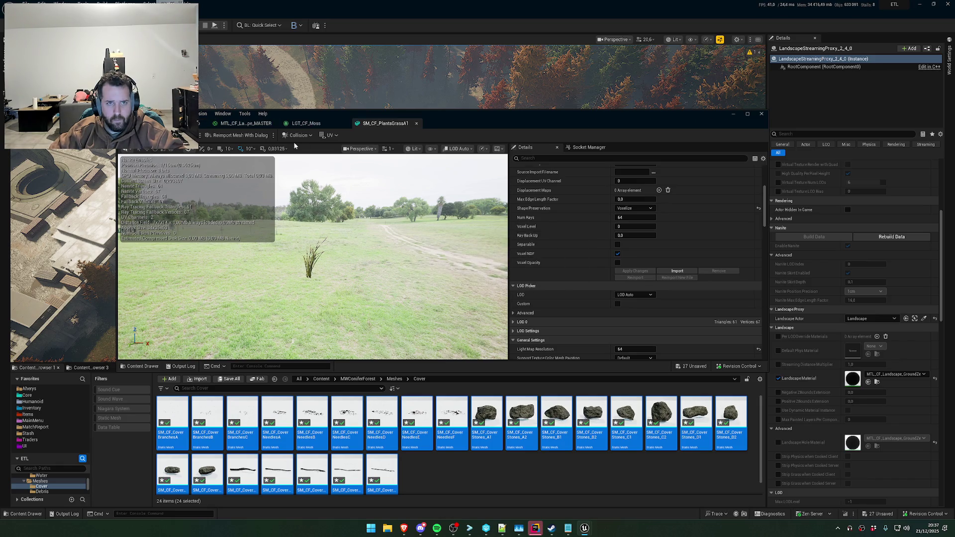
{"action": "left_click", "coordinate": [247, 124]}
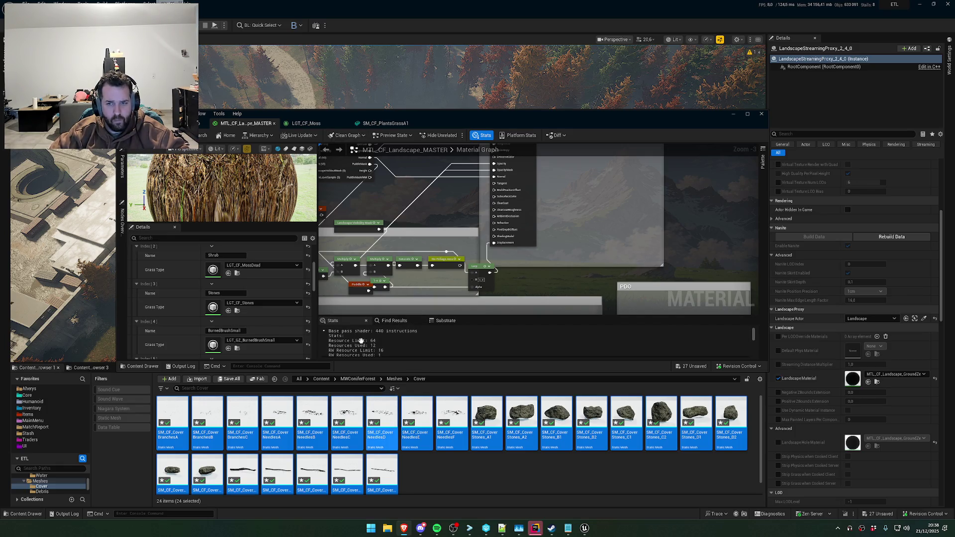
Open LGT_CF_MossDead, filter its settings by 'mesh' and locate SM_CF_PlantsGroundA3
{"action": "double_click", "coordinate": [213, 269]}
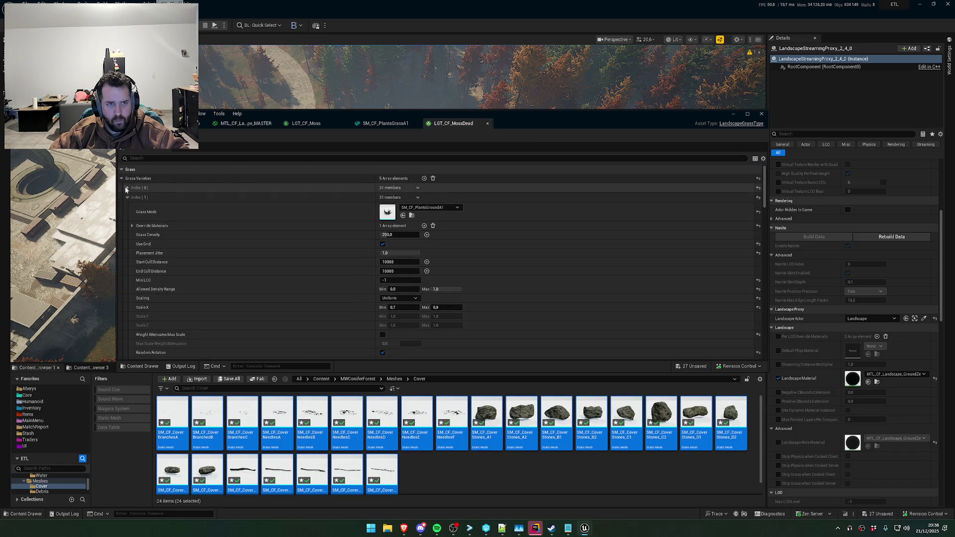
{"action": "left_click", "coordinate": [165, 158]}
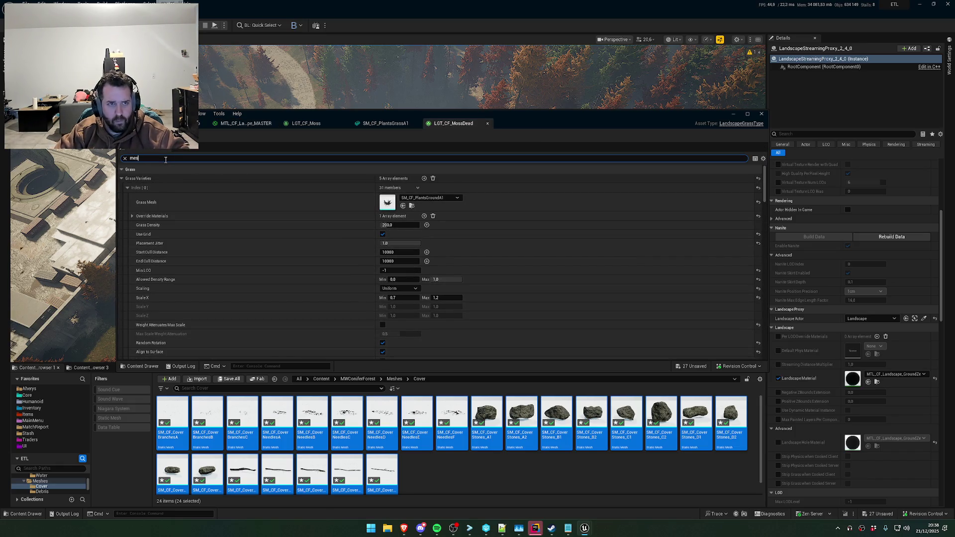
{"action": "type", "text": "mesh"}
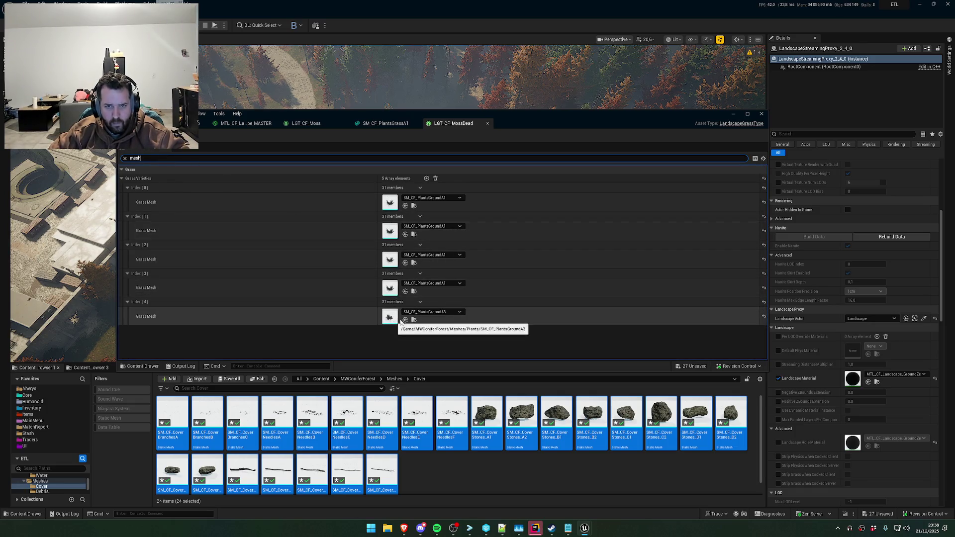
{"action": "left_click", "coordinate": [415, 321]}
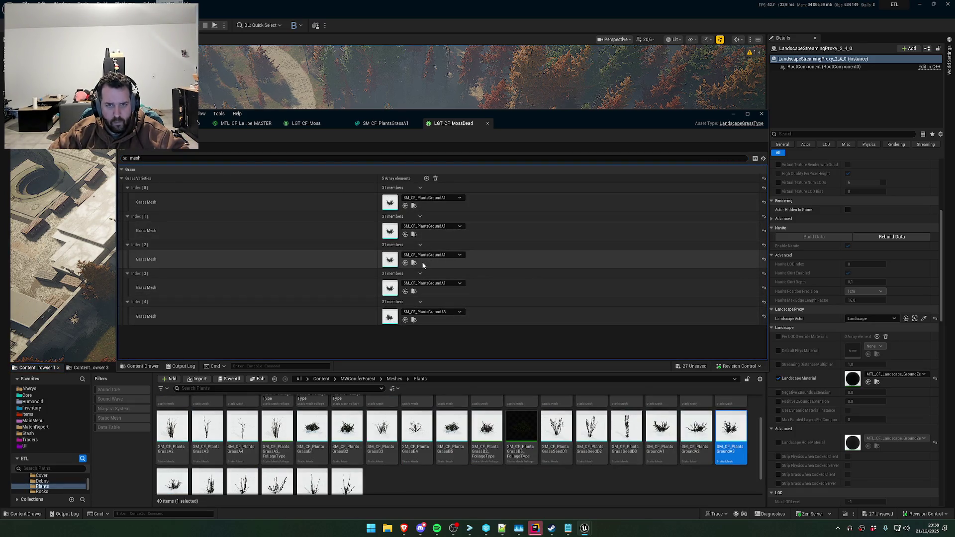
Switch back to the LGT_CF_MossDead tab and show the Meshes/Cover folder in the browser
{"action": "left_click", "coordinate": [246, 124]}
{"action": "left_click", "coordinate": [238, 113]}
{"action": "left_click", "coordinate": [238, 113]}
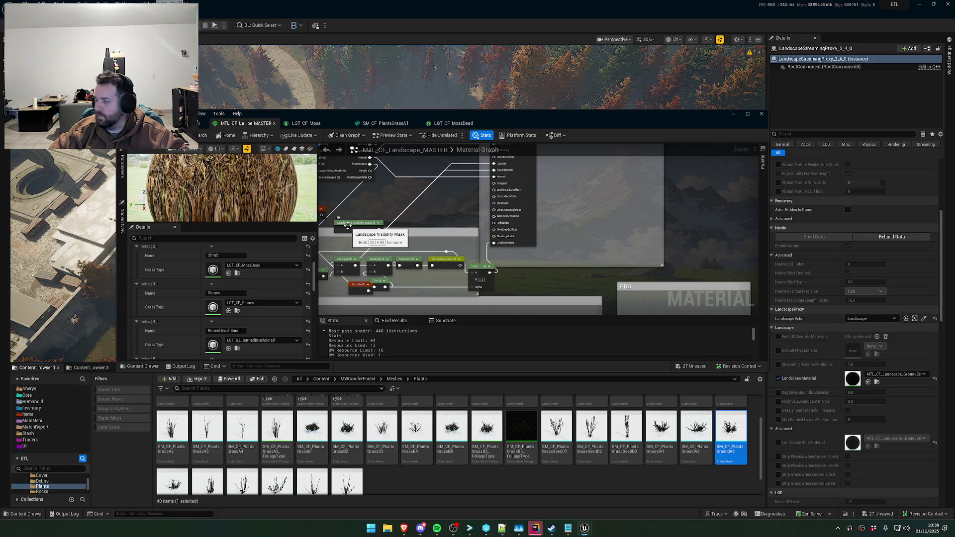
{"action": "left_click", "coordinate": [393, 124]}
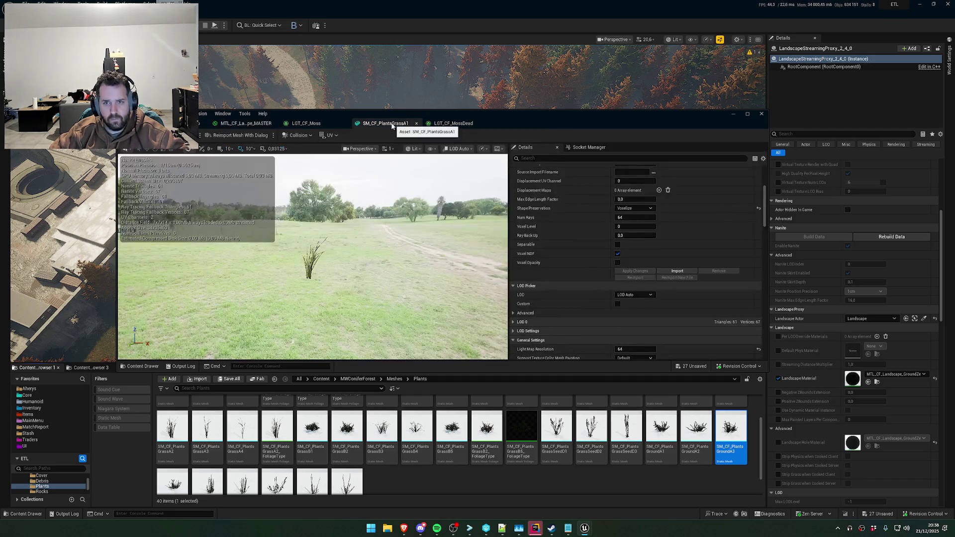
{"action": "left_click", "coordinate": [442, 124]}
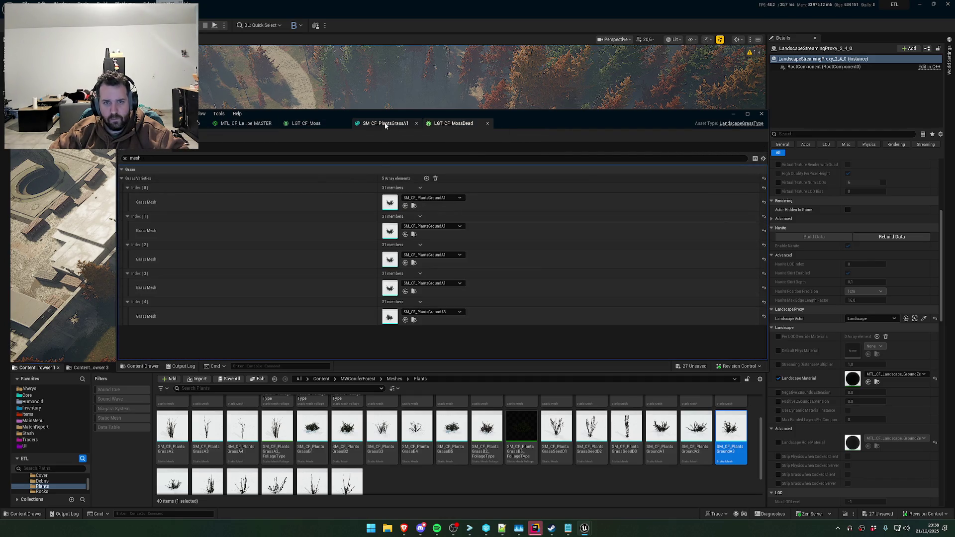
{"action": "key", "text": "alt+Left"}
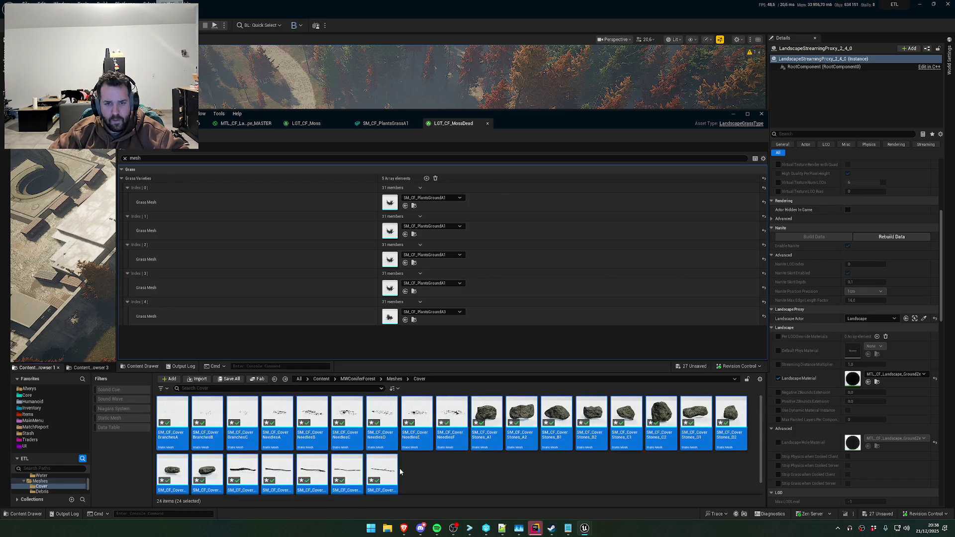
Select the ten Cover stone meshes, Stones_A1 through E2, and bring up their actions
{"action": "left_click", "coordinate": [492, 442]}
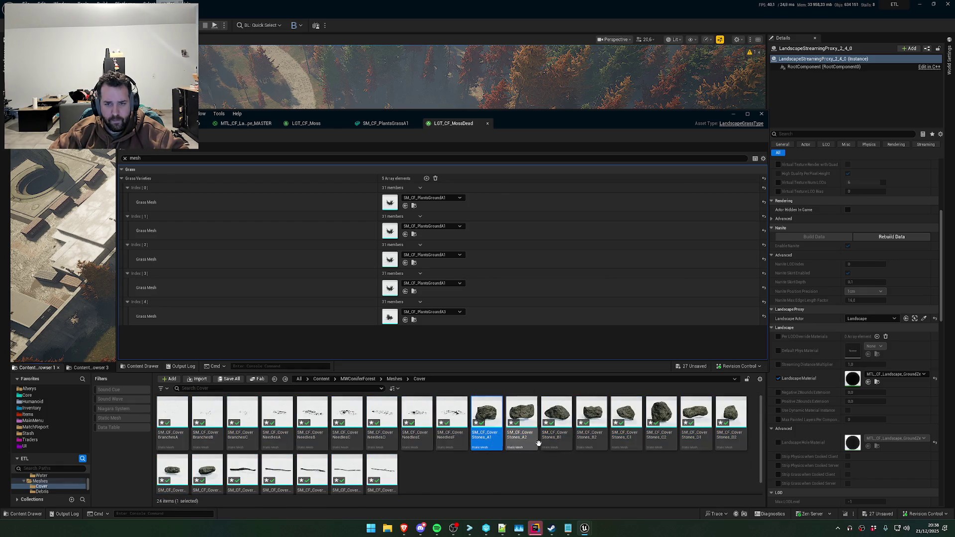
{"action": "left_click", "coordinate": [732, 438], "text": "shift"}
{"action": "left_click", "coordinate": [163, 473], "text": "ctrl"}
{"action": "left_click", "coordinate": [207, 470], "text": "ctrl"}
{"action": "right_click", "coordinate": [207, 470]}
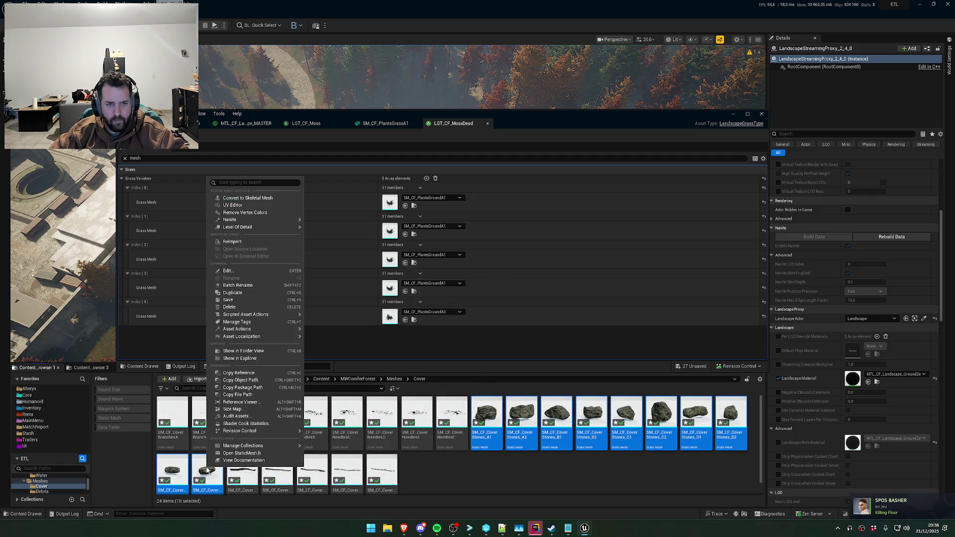
{"action": "key", "text": "Escape"}
{"action": "left_click", "coordinate": [207, 470]}
{"action": "left_click", "coordinate": [173, 470], "text": "ctrl"}
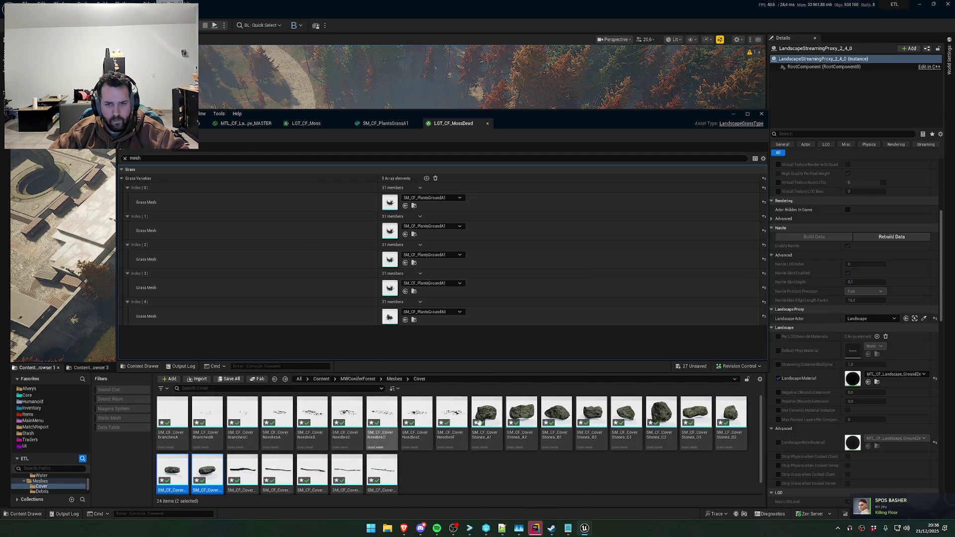
{"action": "left_click", "coordinate": [488, 433], "text": "ctrl"}
{"action": "left_click", "coordinate": [731, 433], "text": "shift"}
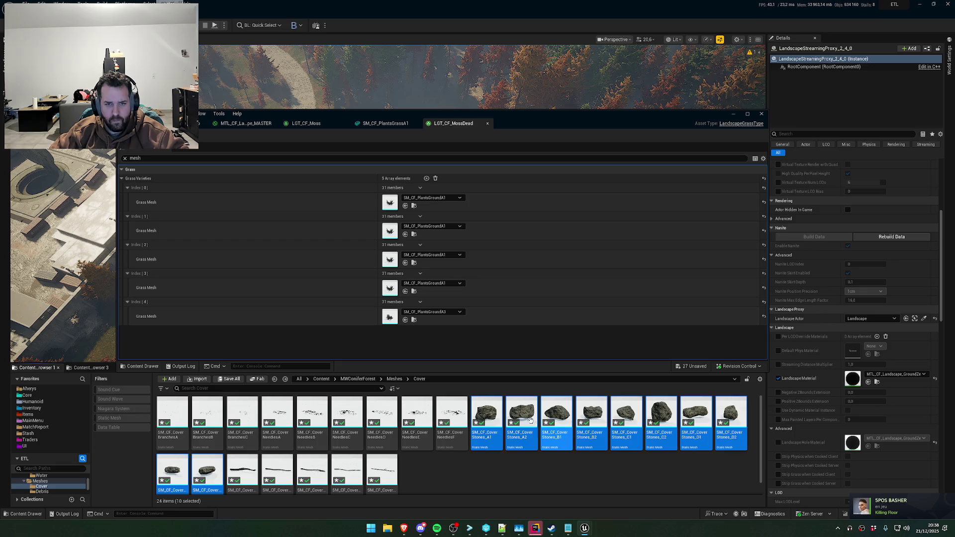
{"action": "right_click", "coordinate": [492, 422]}
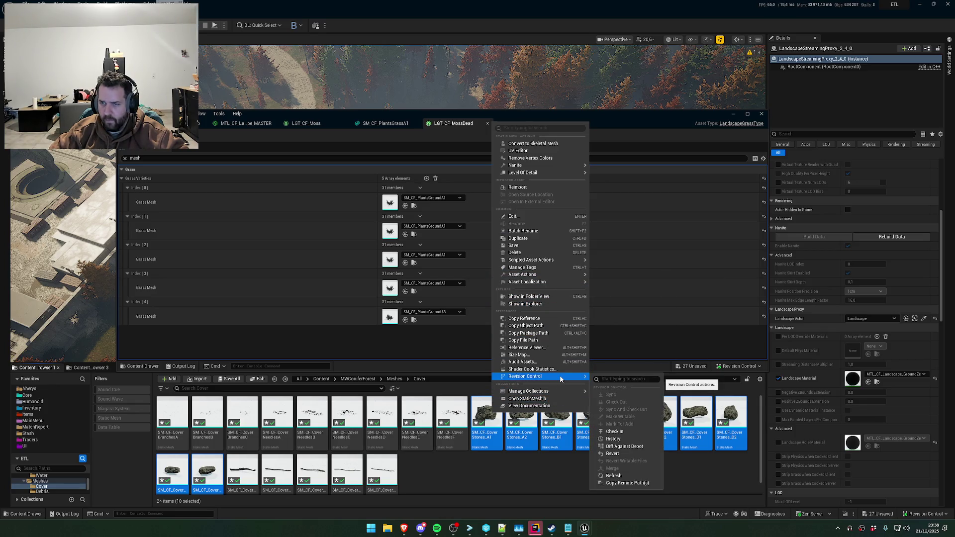
Revert the ten selected stones to their saved versions and reload the assets
{"action": "left_click", "coordinate": [617, 452]}
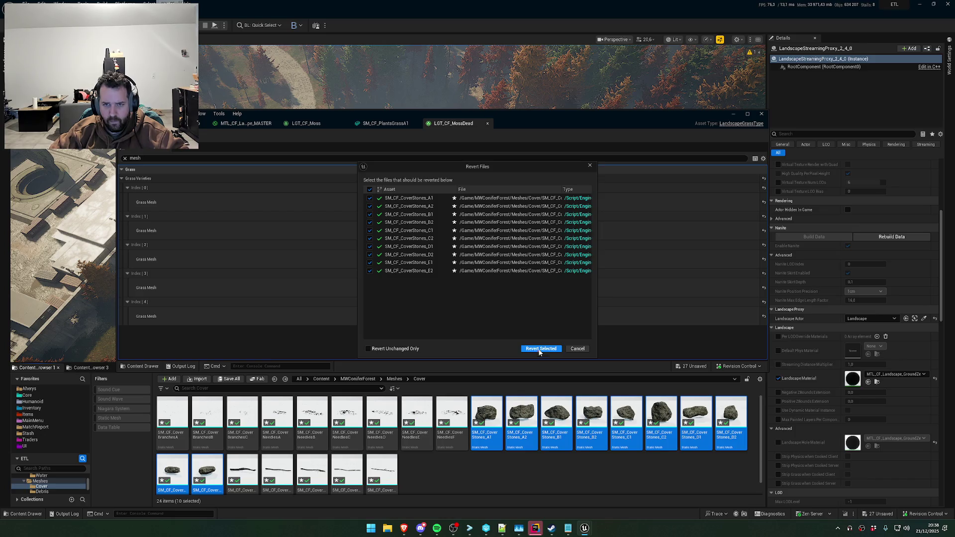
{"action": "left_click", "coordinate": [540, 349]}
{"action": "left_click", "coordinate": [527, 302]}
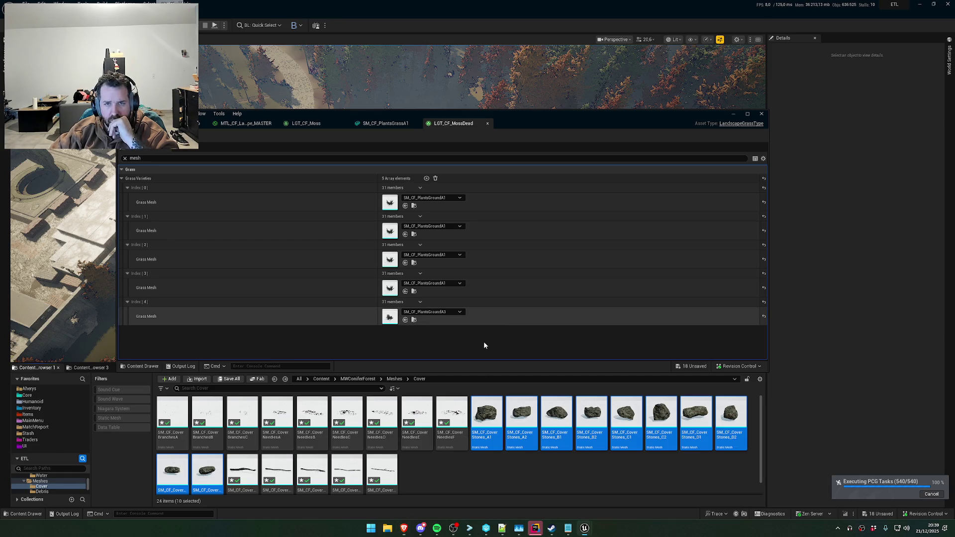
Cycle through the open editor tabs and return to the landscape master material graph
{"action": "left_click", "coordinate": [387, 125]}
{"action": "left_click", "coordinate": [306, 124]}
{"action": "left_click", "coordinate": [247, 124]}
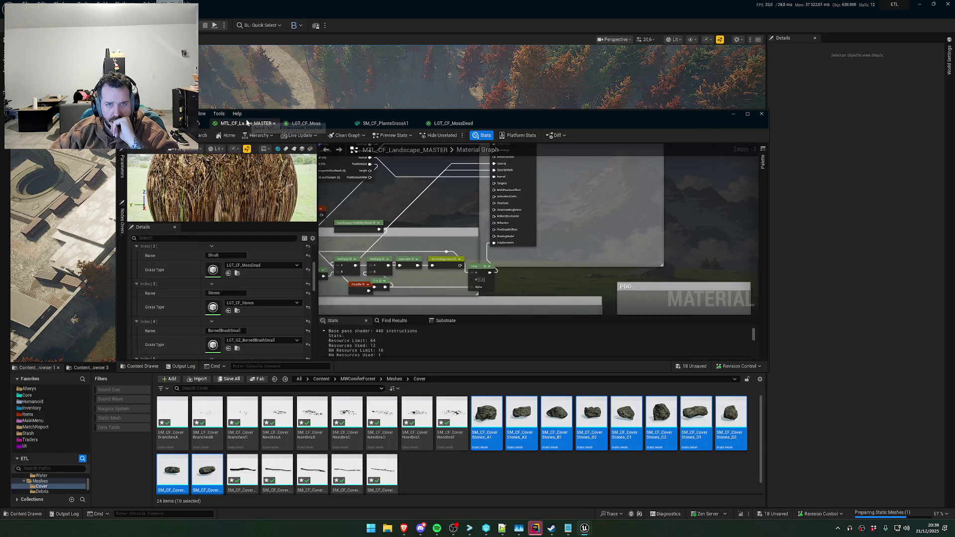
{"action": "left_click", "coordinate": [204, 123]}
{"action": "left_click", "coordinate": [237, 124]}
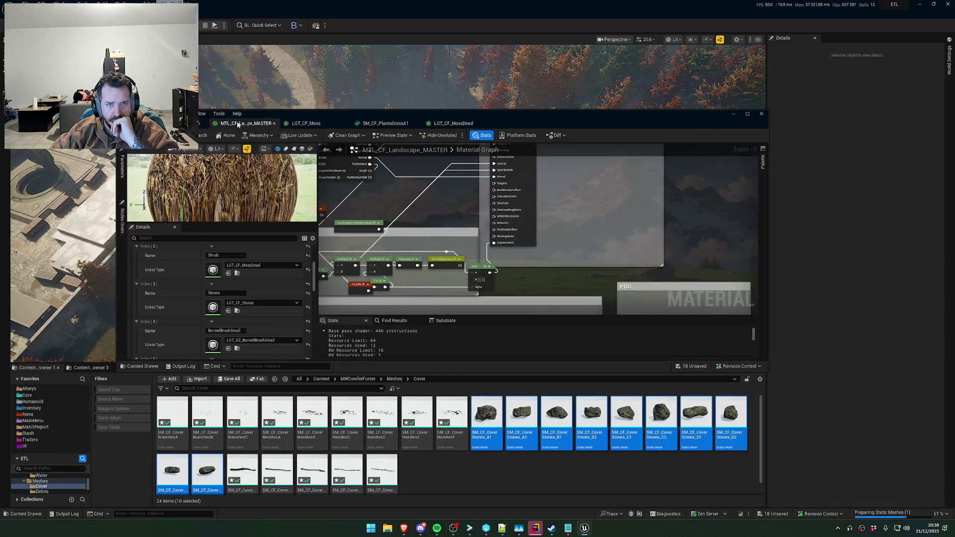
Open the LGT_GZ_BurnedBrushSmall grass type and browse to its brush mesh SM_BDF_BrushBurned_A
{"action": "scroll", "coordinate": [242, 325], "scroll_direction": "down", "scroll_amount": 2}
{"action": "left_click", "coordinate": [237, 305]}
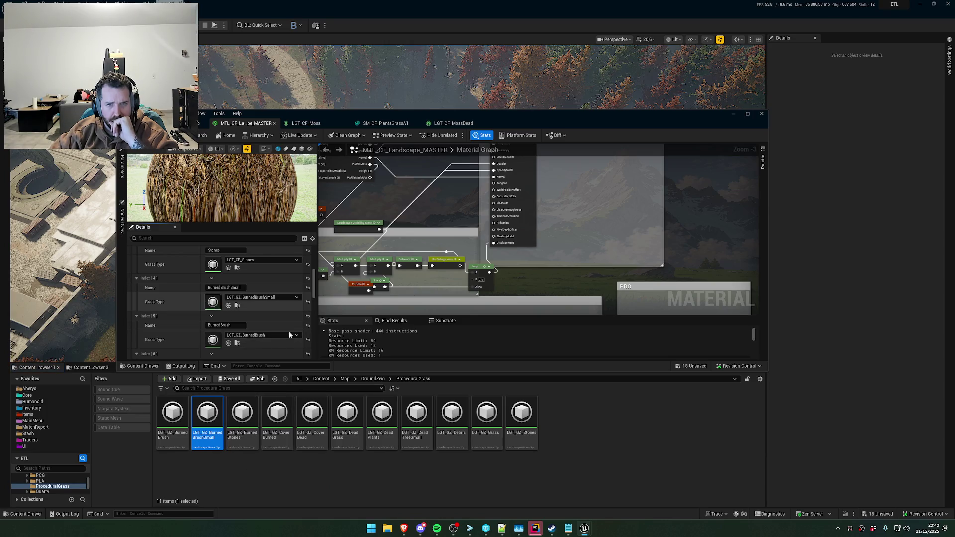
{"action": "key", "text": "Return"}
{"action": "left_click", "coordinate": [411, 205]}
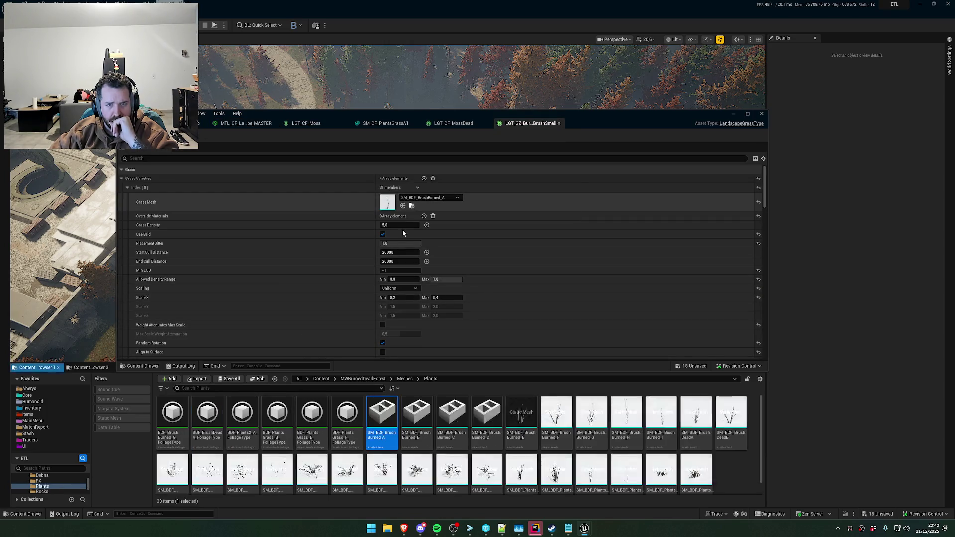
Filter the folder to static meshes and open all 27 plant meshes in the Property Matrix
{"action": "left_click", "coordinate": [118, 419]}
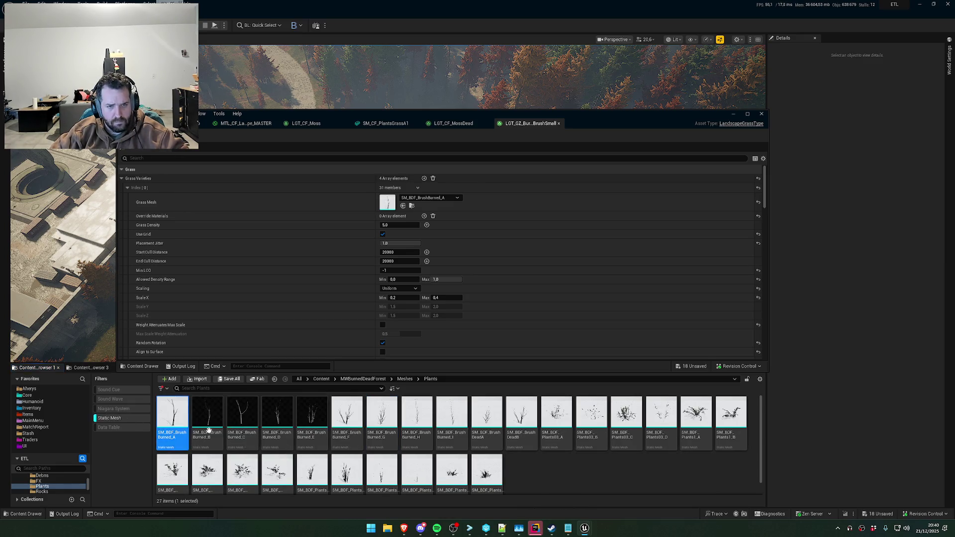
{"action": "left_click", "coordinate": [502, 475], "text": "shift"}
{"action": "right_click", "coordinate": [502, 476]}
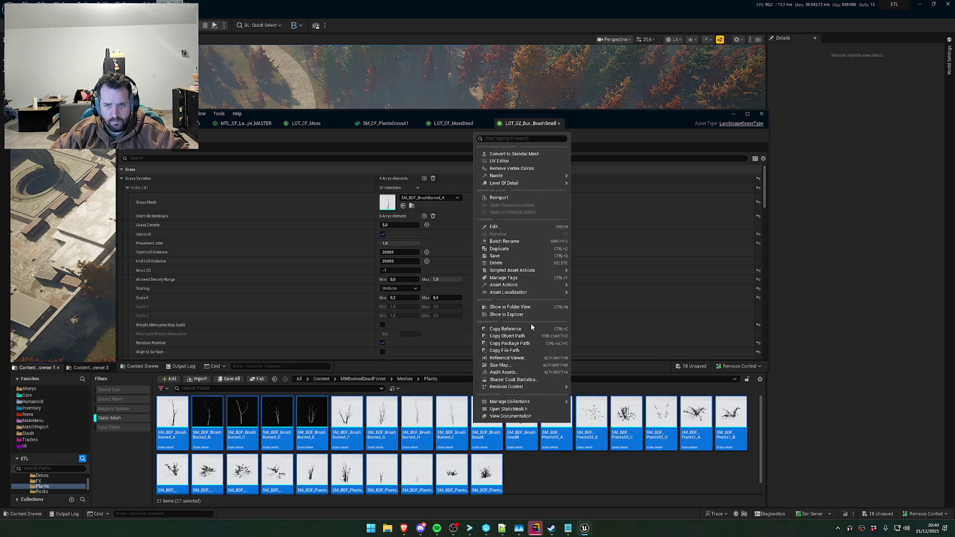
{"action": "mouse_move", "coordinate": [534, 285]}
{"action": "left_click", "coordinate": [614, 379]}
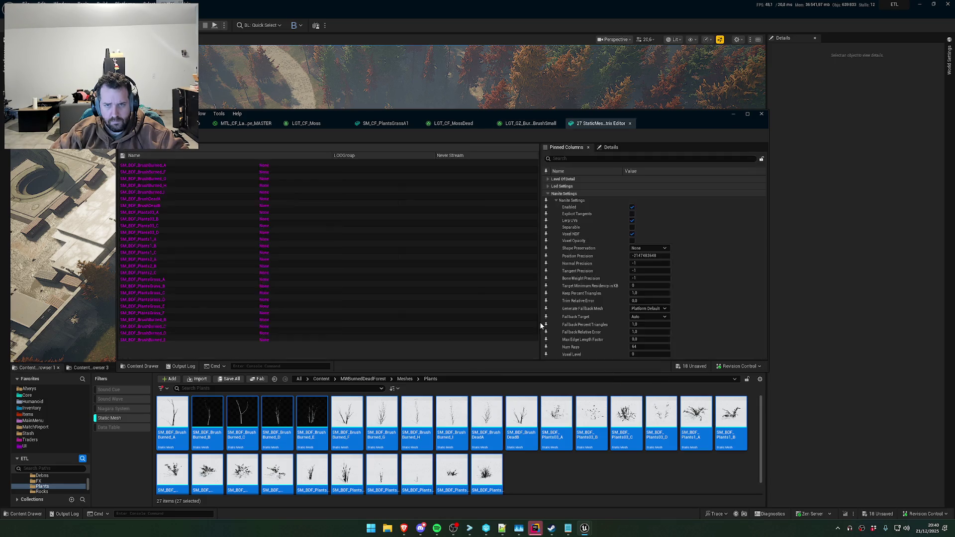
Set Shape Preservation to Voxelize on every mesh, save them, and close the matrix
{"action": "left_click", "coordinate": [577, 160]}
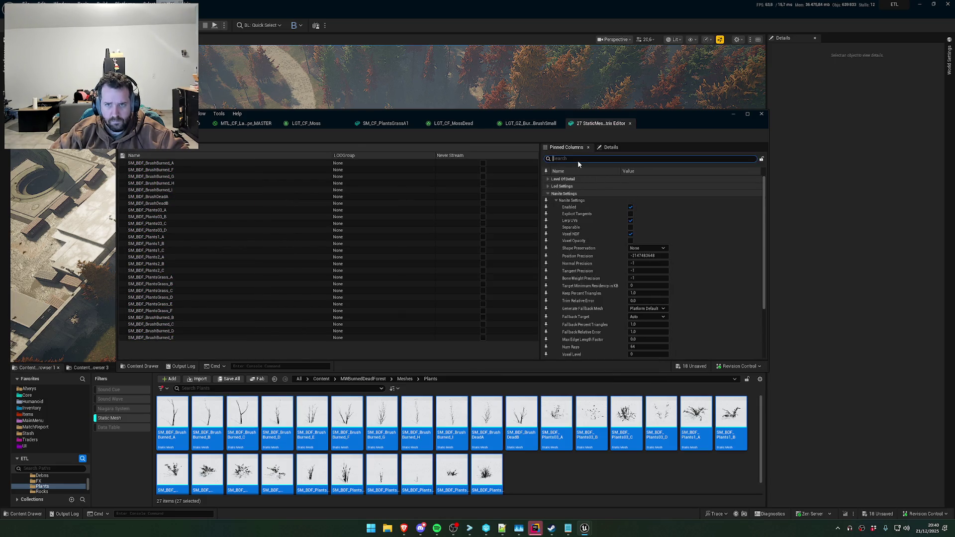
{"action": "type", "text": "shape"}
{"action": "left_click", "coordinate": [650, 194]}
{"action": "left_click", "coordinate": [546, 194]}
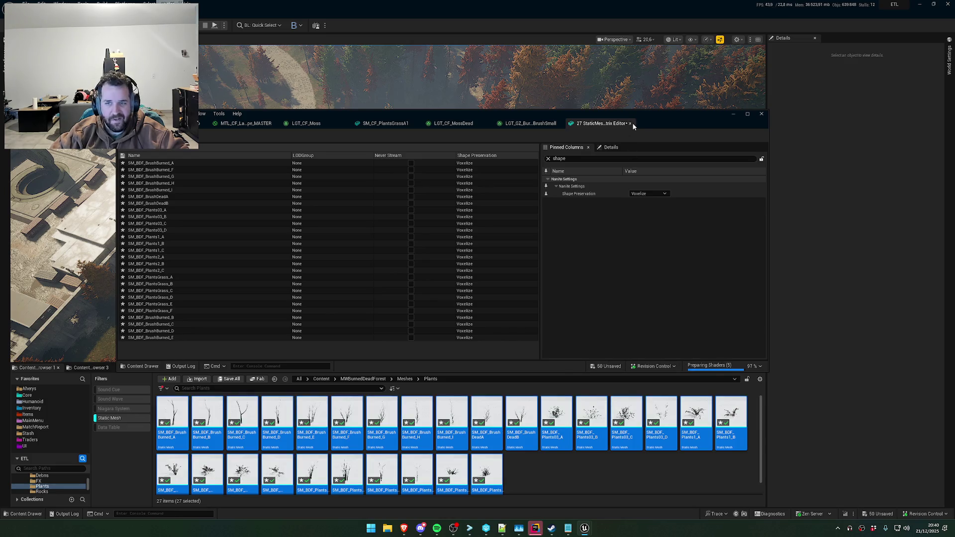
{"action": "key", "text": "ctrl+s"}
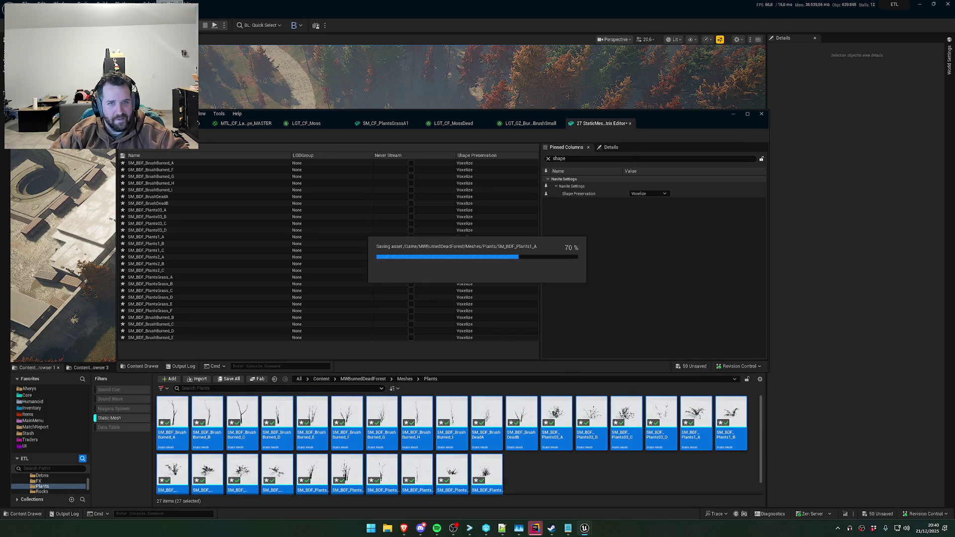
{"action": "left_click", "coordinate": [631, 125]}
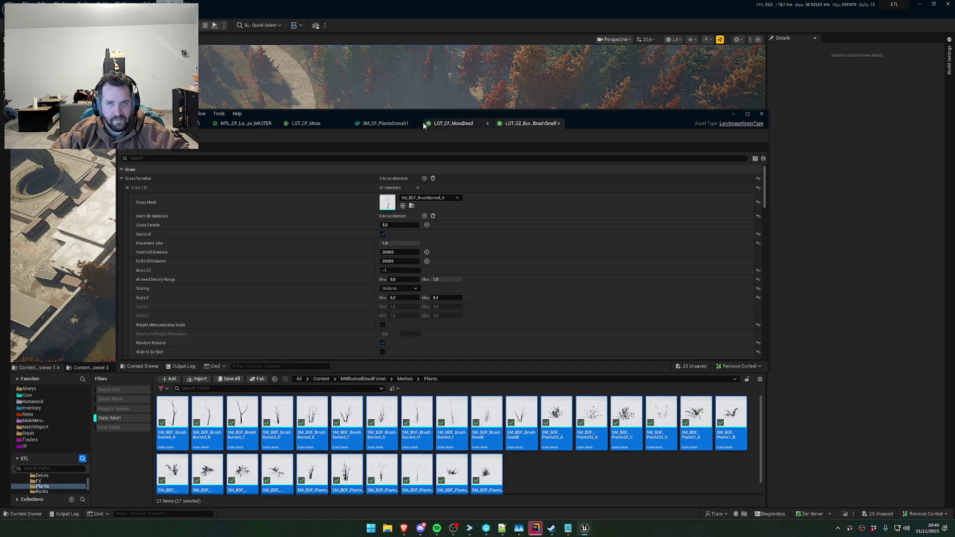
Flip through the open editors and go up to the BurnedDeadForest Meshes folder
{"action": "left_click", "coordinate": [306, 124]}
{"action": "left_click", "coordinate": [244, 123]}
{"action": "left_click", "coordinate": [315, 125]}
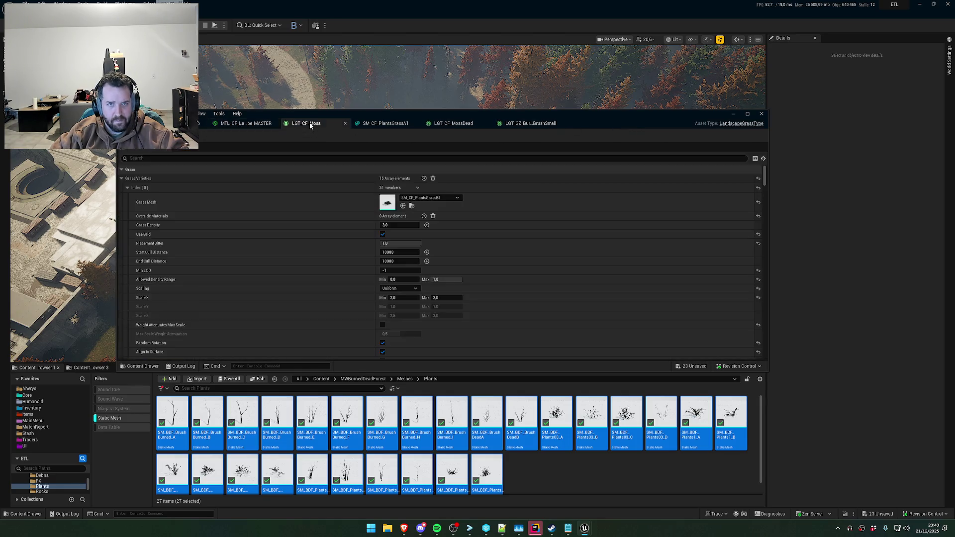
{"action": "left_click", "coordinate": [386, 124]}
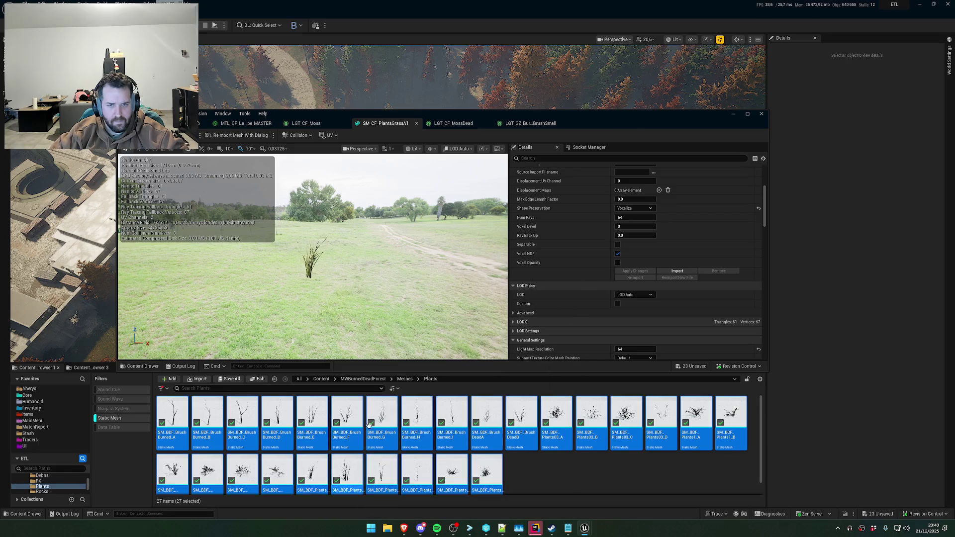
{"action": "left_click", "coordinate": [411, 380]}
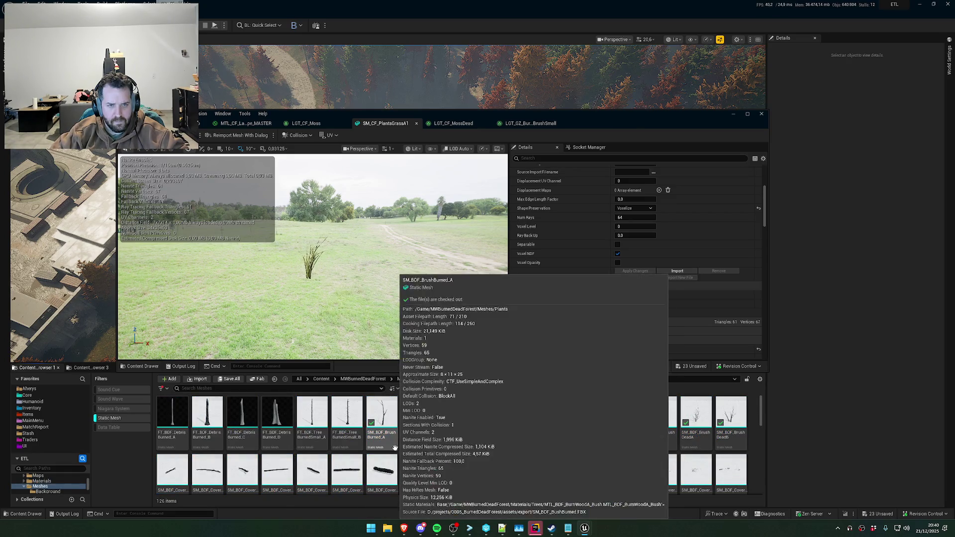
Select the sixteen tree meshes, BurnedA through DeadSmall_B, in the Meshes folder
{"action": "scroll", "coordinate": [398, 443], "scroll_direction": "down", "scroll_amount": 2}
{"action": "scroll", "coordinate": [488, 439], "scroll_direction": "up", "scroll_amount": 2}
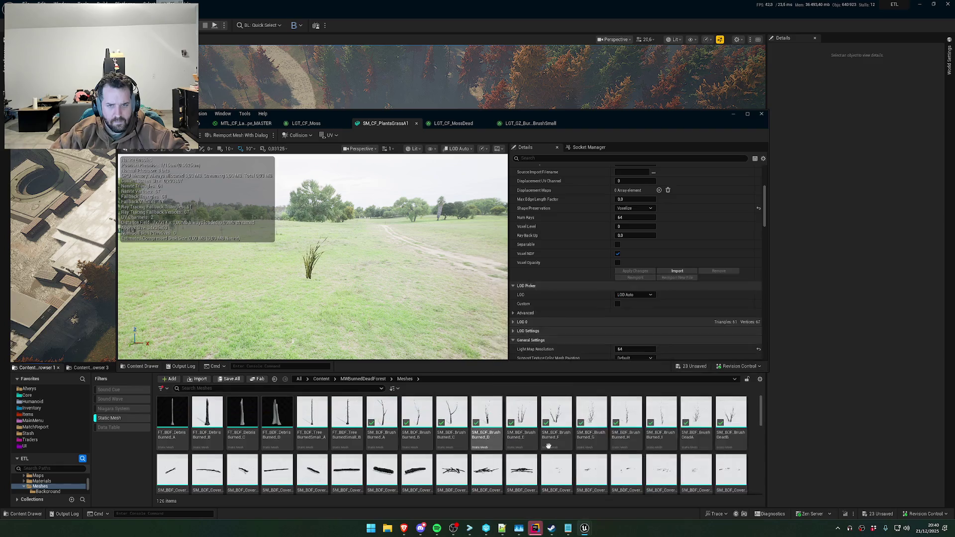
{"action": "scroll", "coordinate": [480, 460], "scroll_direction": "down", "scroll_amount": 8}
{"action": "scroll", "coordinate": [558, 457], "scroll_direction": "down", "scroll_amount": 10}
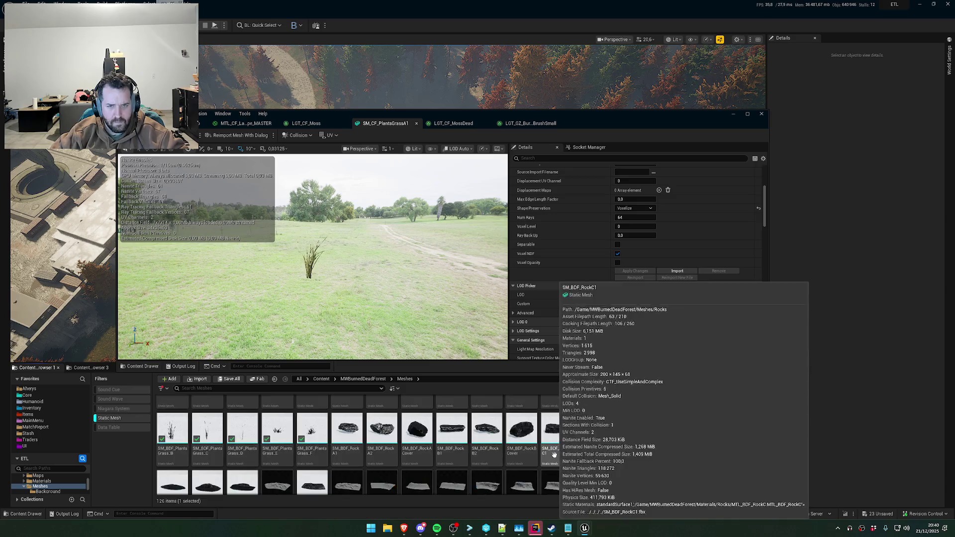
{"action": "left_click", "coordinate": [243, 413]}
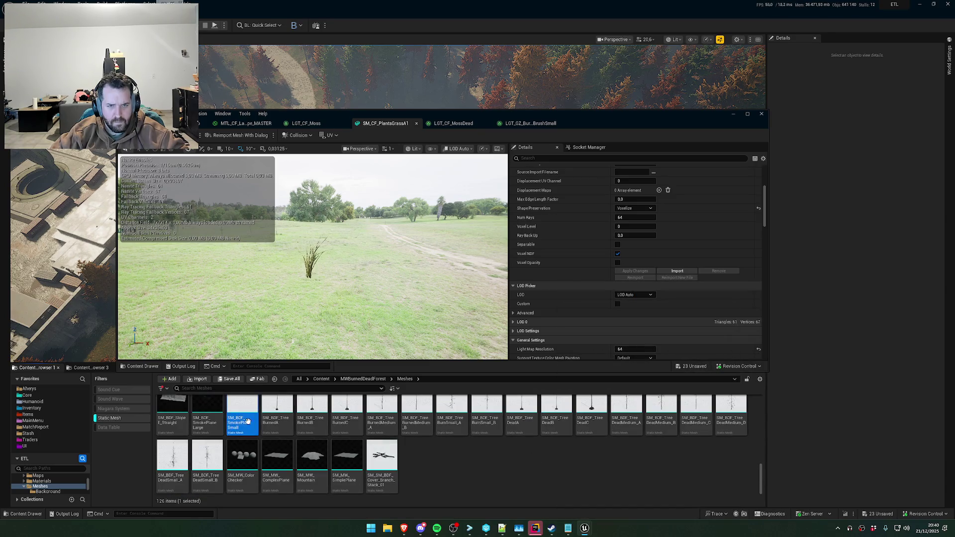
{"action": "left_click", "coordinate": [277, 413]}
{"action": "left_click", "coordinate": [211, 465], "text": "shift"}
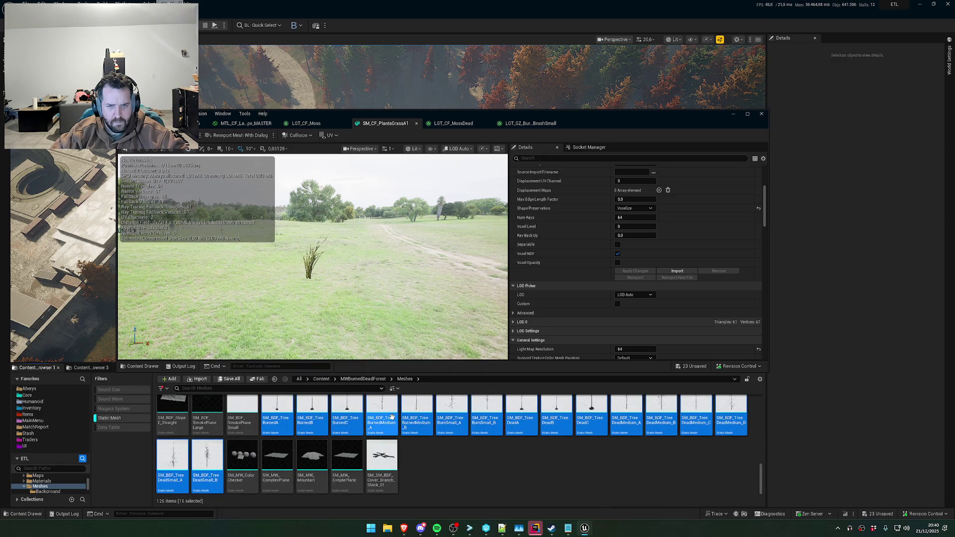
Open the sixteen selected tree meshes together in the Property Matrix
{"action": "scroll", "coordinate": [490, 443], "scroll_direction": "up", "scroll_amount": 1}
{"action": "scroll", "coordinate": [490, 443], "scroll_direction": "down", "scroll_amount": 1}
{"action": "right_click", "coordinate": [388, 448]}
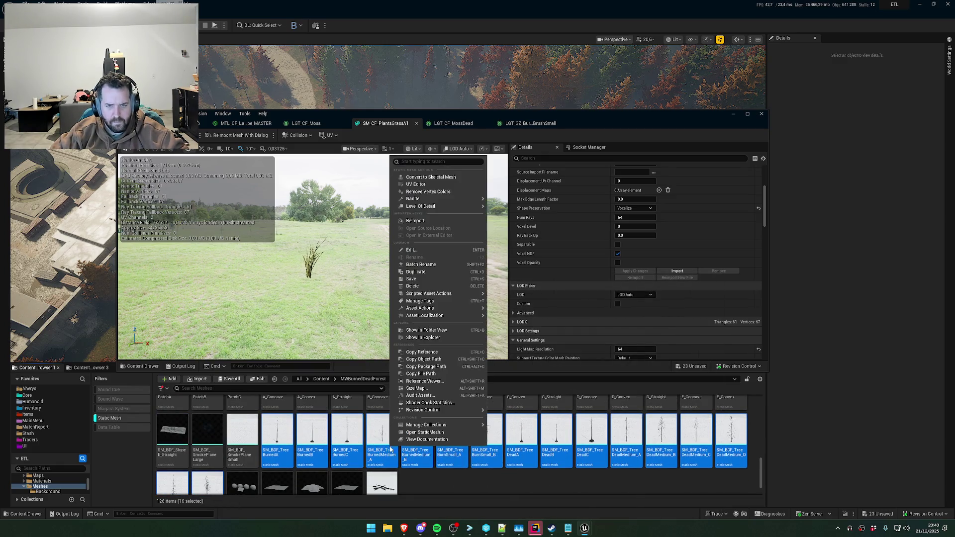
{"action": "mouse_move", "coordinate": [459, 208]}
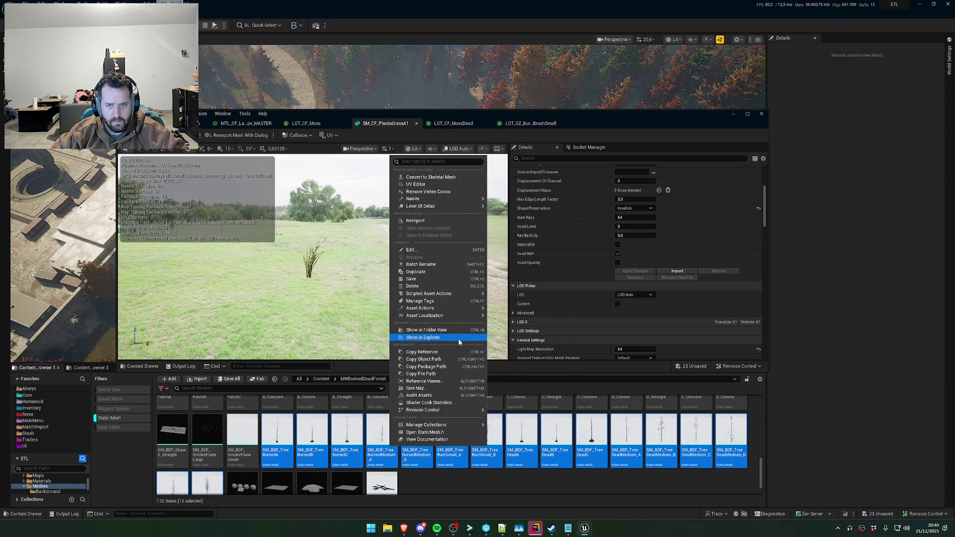
{"action": "mouse_move", "coordinate": [458, 316]}
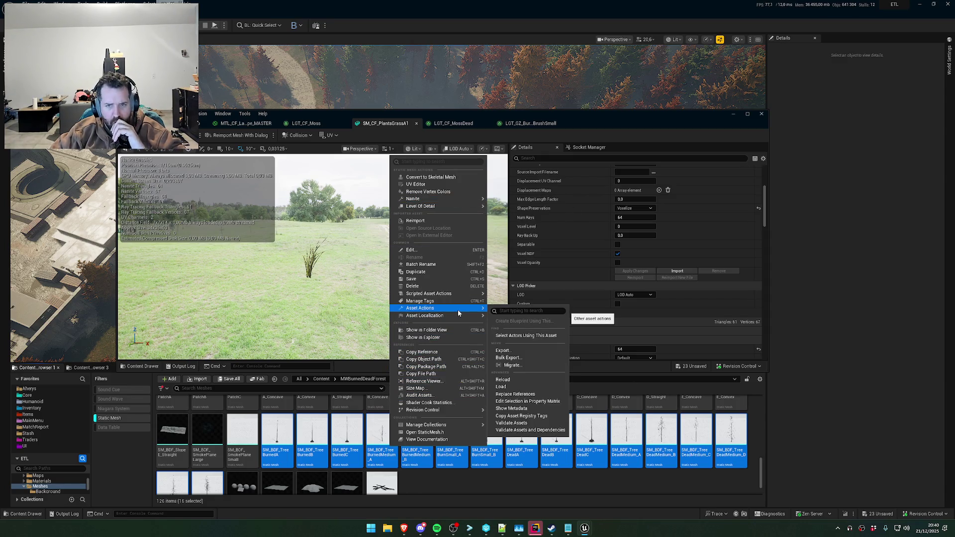
{"action": "left_click", "coordinate": [537, 402]}
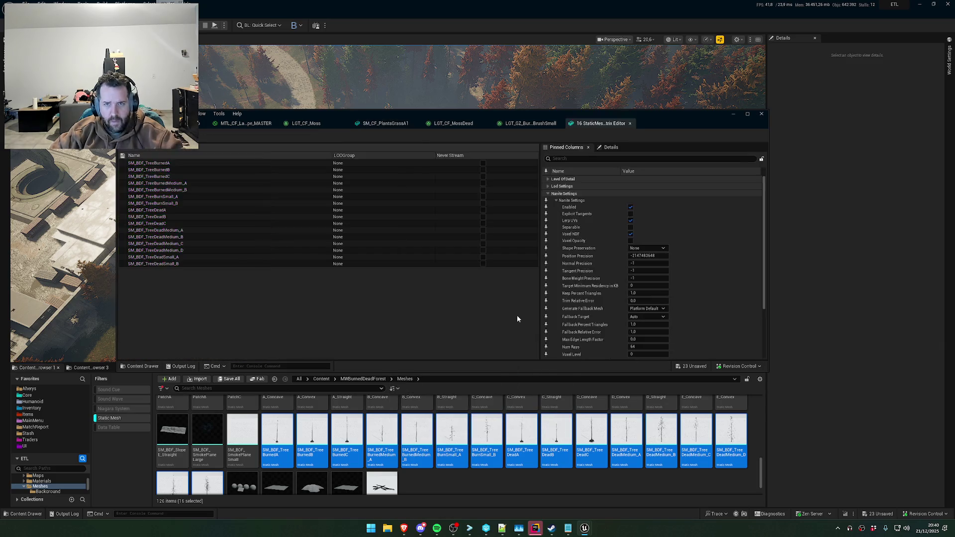
Search 'shap', set Shape Preservation to Voxelize for all tree meshes, and save
{"action": "left_click", "coordinate": [588, 159]}
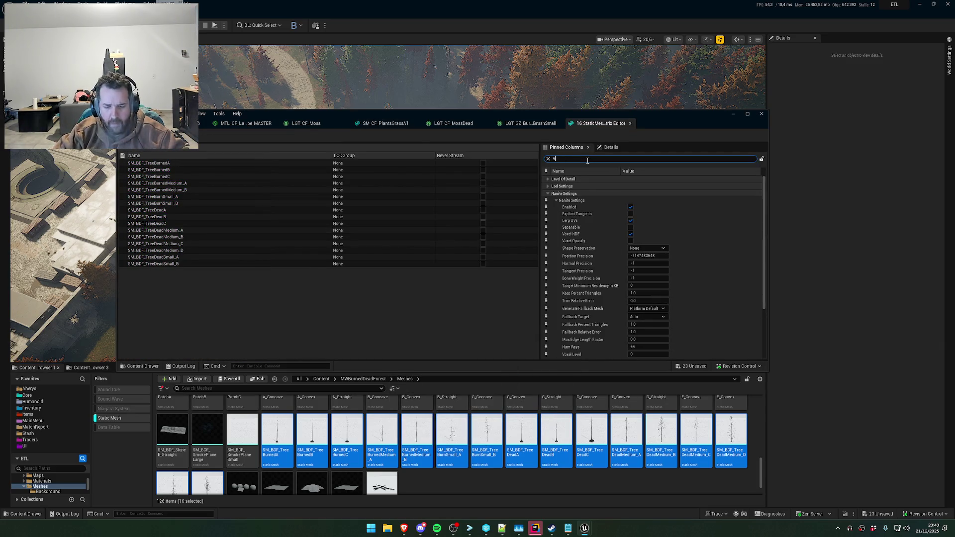
{"action": "type", "text": "voxea"}
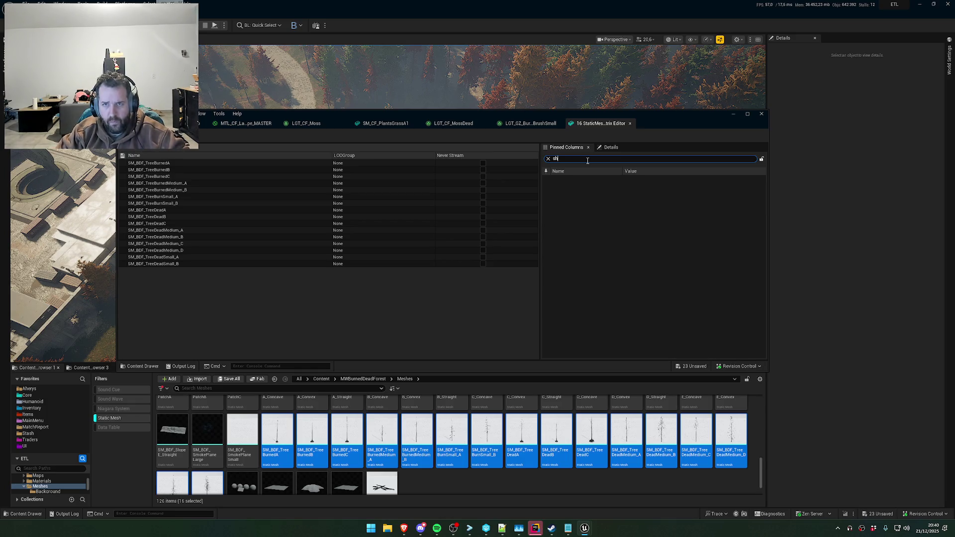
{"action": "key", "text": "ctrl+a"}
{"action": "type", "text": "shap"}
{"action": "left_click", "coordinate": [649, 194]}
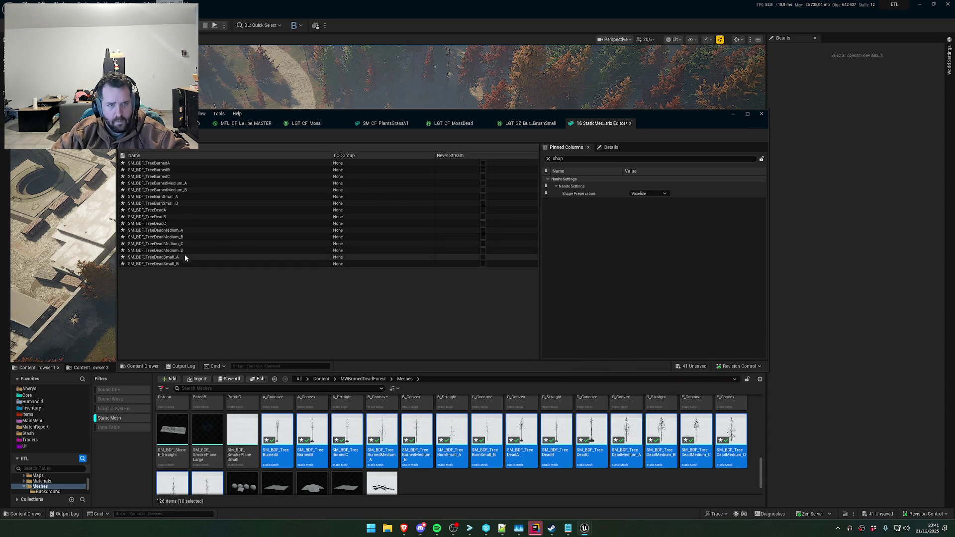
{"action": "key", "text": "ctrl+s"}
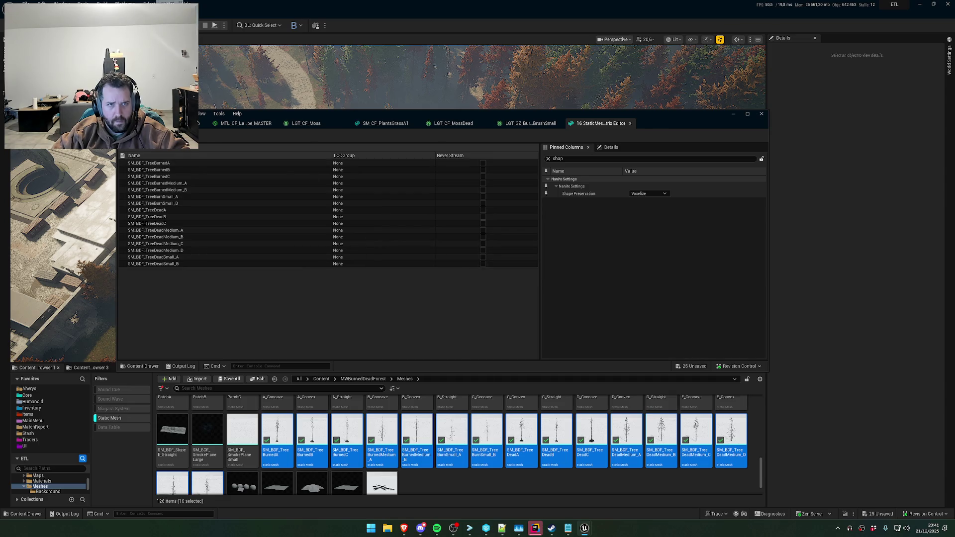
{"action": "left_click", "coordinate": [219, 124]}
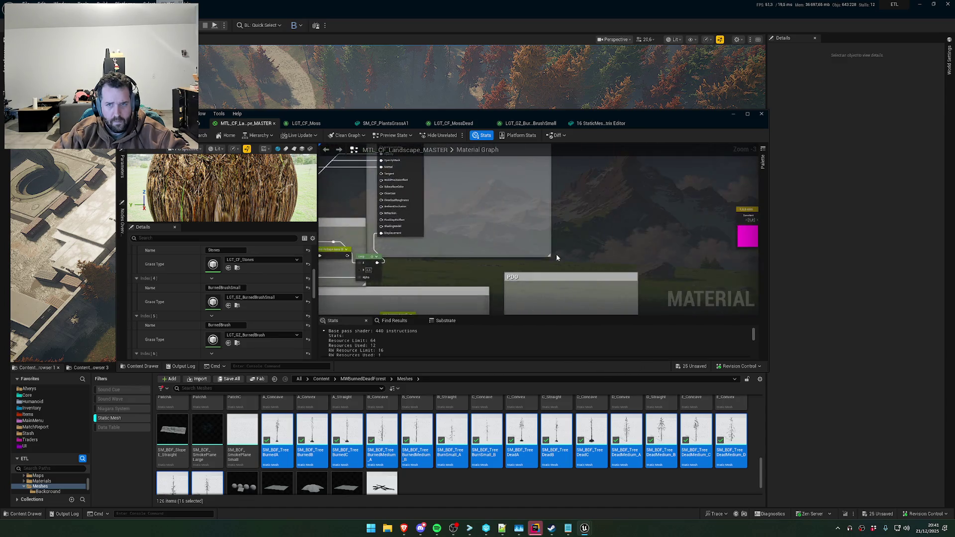
Open the LGT_GZ_DeadTreeSmall grass type and locate its mesh SM_BDF_BrushDeadA
{"action": "scroll", "coordinate": [250, 326], "scroll_direction": "down", "scroll_amount": 2}
{"action": "scroll", "coordinate": [250, 324], "scroll_direction": "down", "scroll_amount": 3}
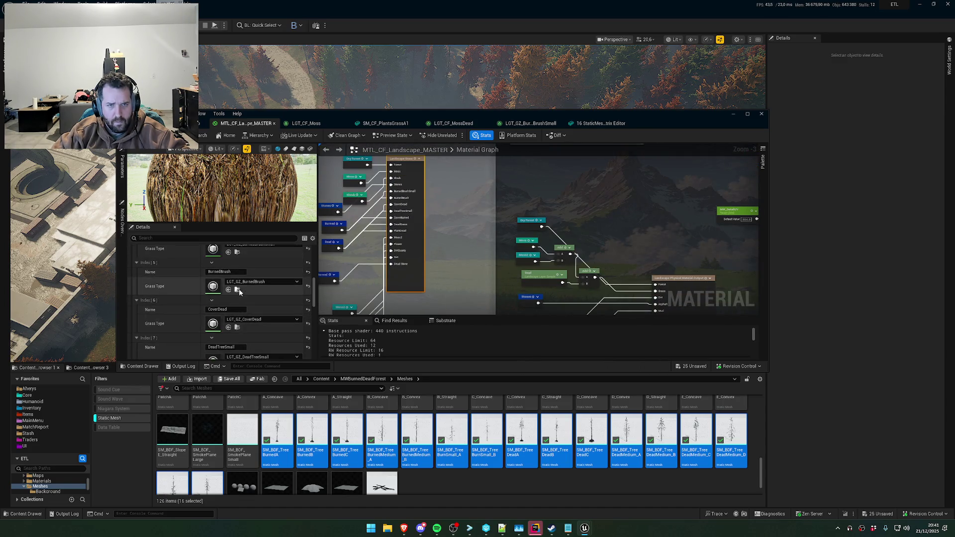
{"action": "left_click", "coordinate": [237, 301]}
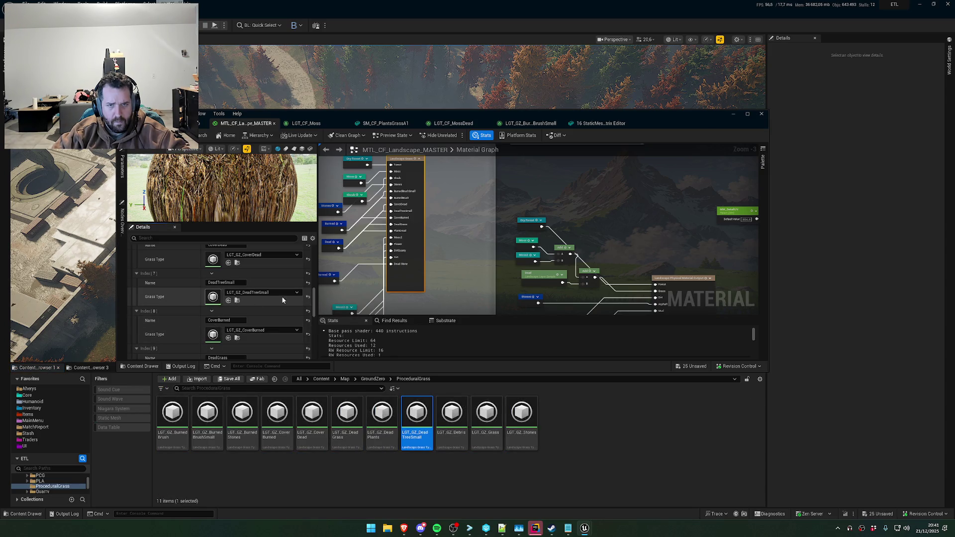
{"action": "double_click", "coordinate": [213, 296]}
{"action": "left_click", "coordinate": [412, 205]}
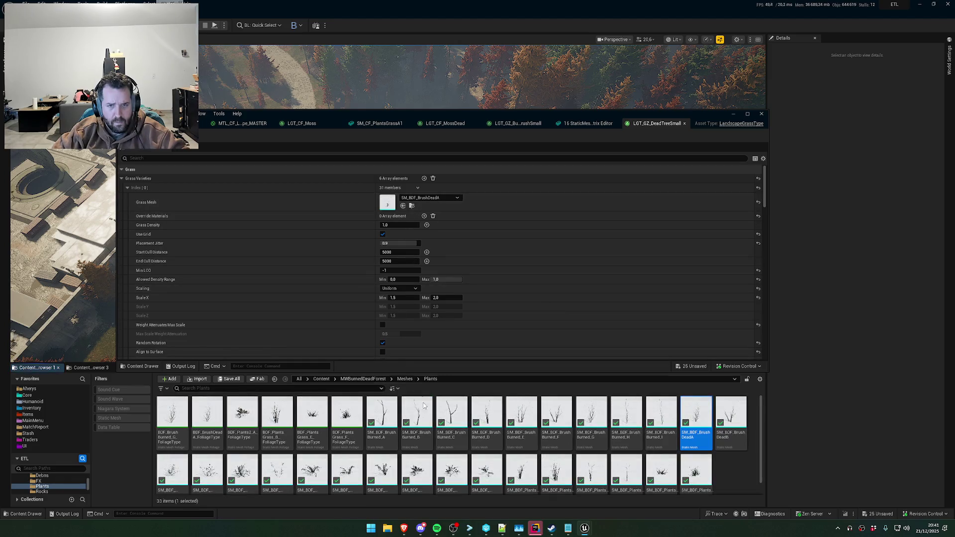
Check the GroundZero material instance, LGT_CF_Moss and LGT_CF_MossDead meshes, then return to the master material
{"action": "scroll", "coordinate": [378, 438], "scroll_direction": "down", "scroll_amount": 1}
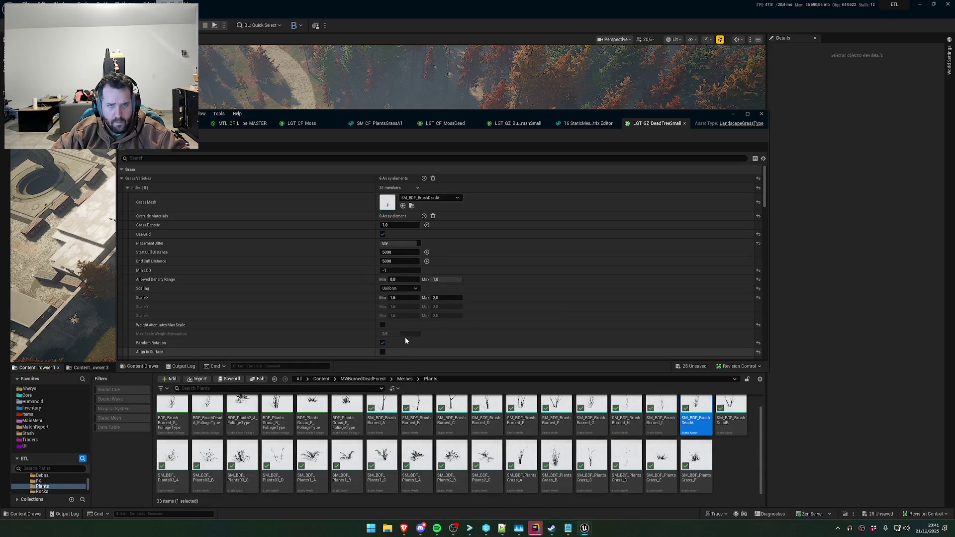
{"action": "left_click", "coordinate": [249, 124]}
{"action": "left_click", "coordinate": [218, 127]}
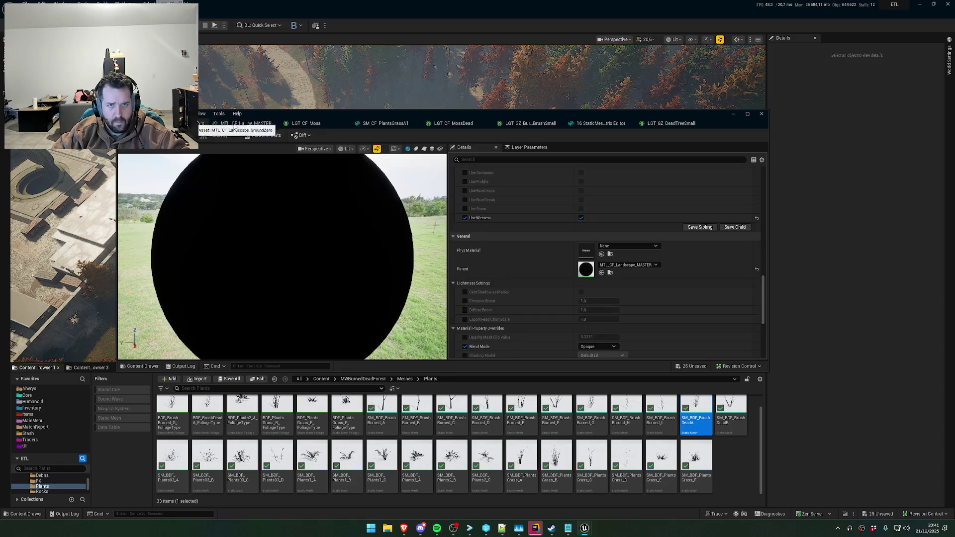
{"action": "left_click", "coordinate": [305, 124]}
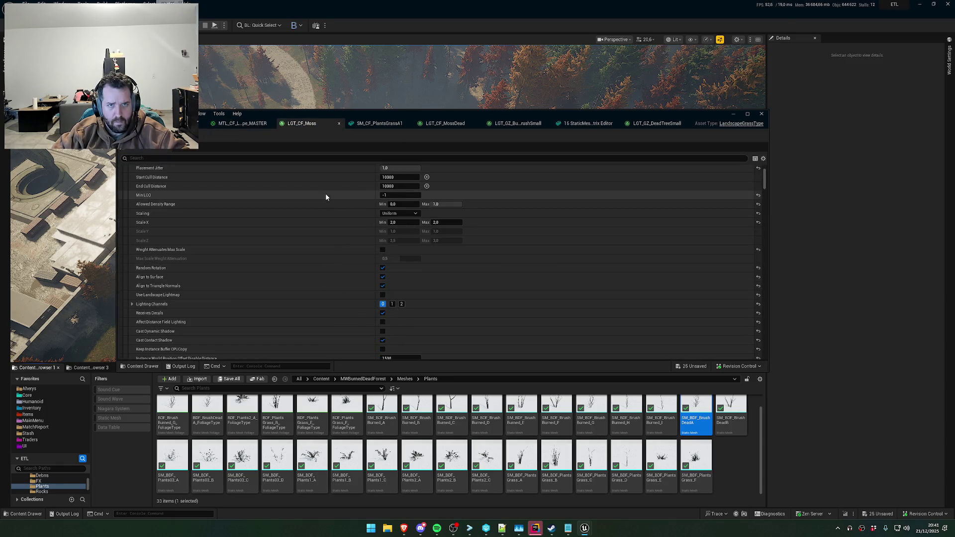
{"action": "scroll", "coordinate": [327, 194], "scroll_direction": "down", "scroll_amount": 3}
{"action": "left_click", "coordinate": [445, 124]}
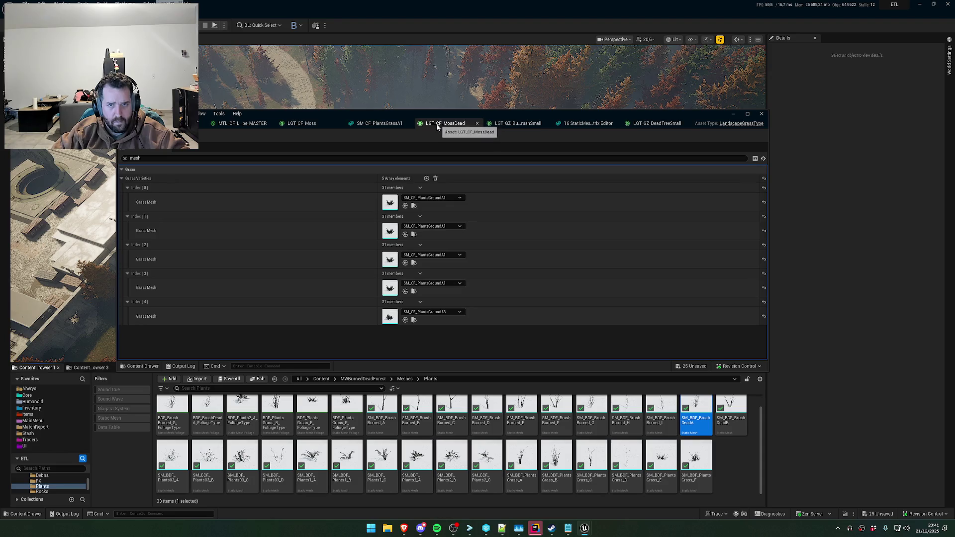
{"action": "left_click", "coordinate": [243, 124]}
Open the LGT_CF_MossHigh grass type and locate its mesh SM_CF_PlantsGroundA1
{"action": "scroll", "coordinate": [246, 297], "scroll_direction": "down", "scroll_amount": 5}
{"action": "scroll", "coordinate": [225, 311], "scroll_direction": "down", "scroll_amount": 2}
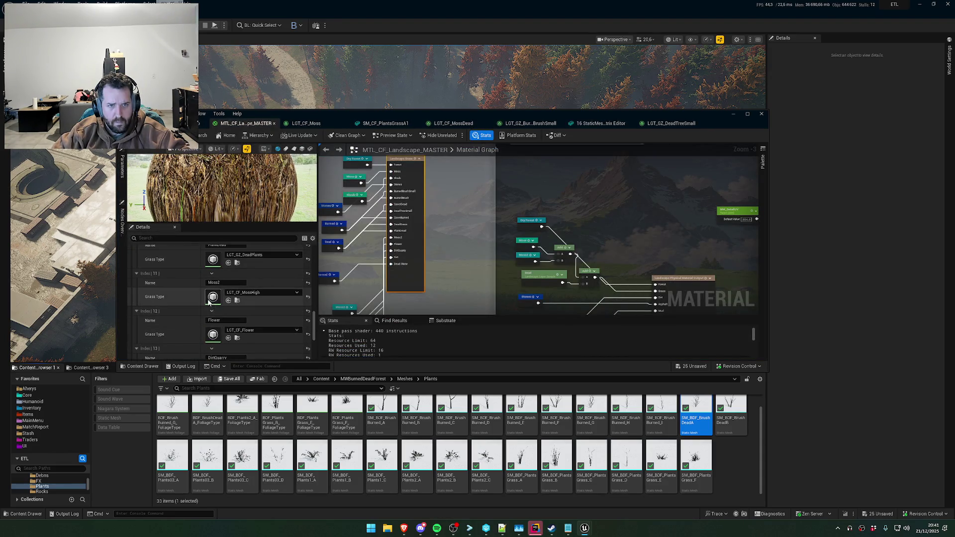
{"action": "left_click", "coordinate": [237, 301]}
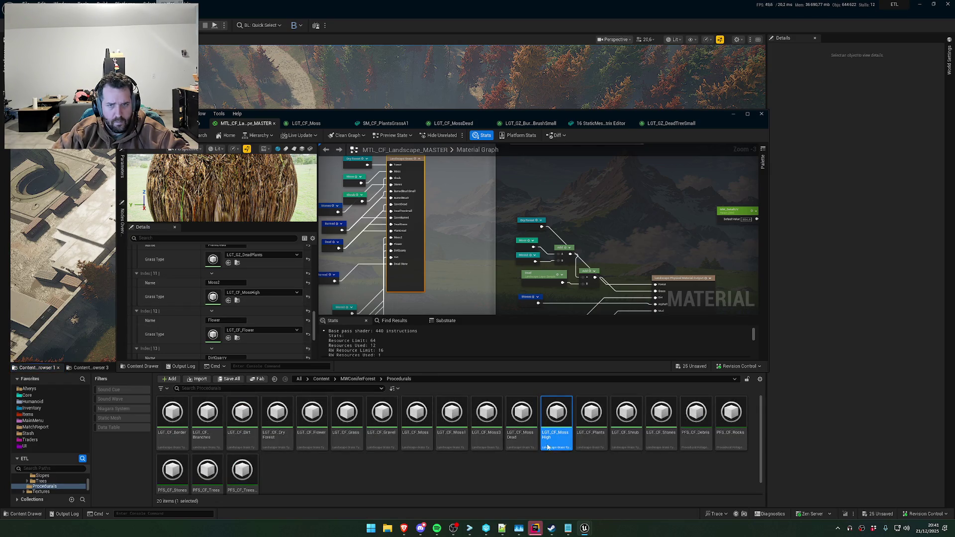
{"action": "double_click", "coordinate": [554, 428]}
{"action": "left_click", "coordinate": [412, 207]}
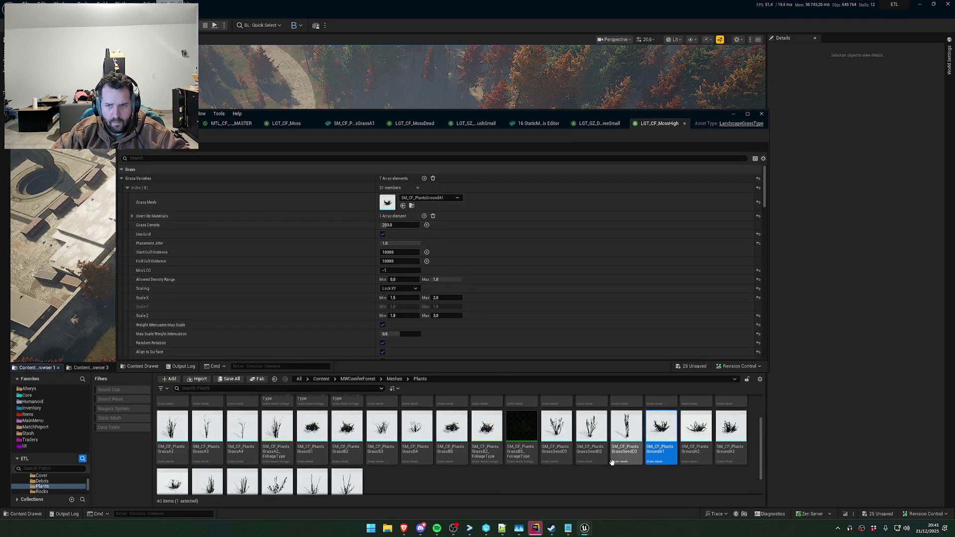
Filter the Plants folder to static meshes and select all 34 plant meshes for actions
{"action": "scroll", "coordinate": [407, 479], "scroll_direction": "down", "scroll_amount": 1}
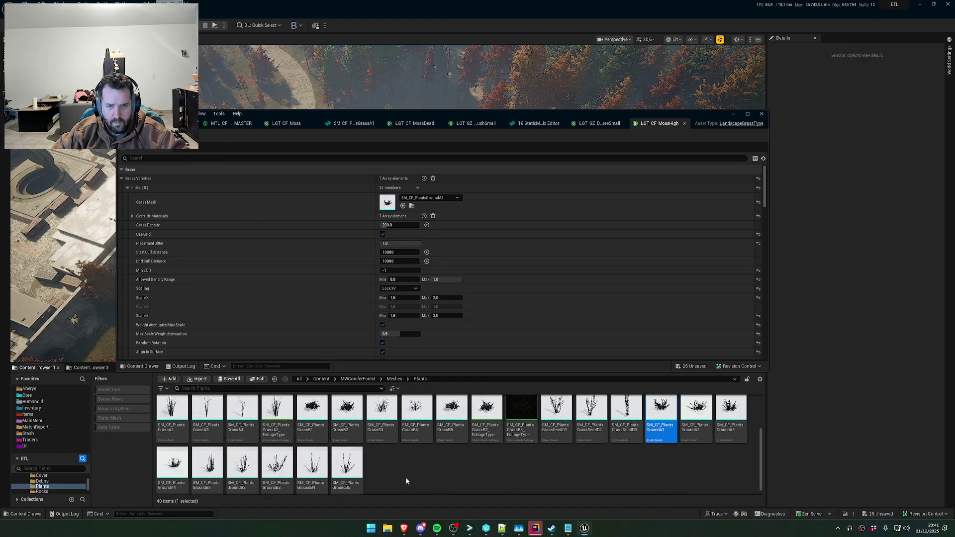
{"action": "left_click", "coordinate": [122, 418]}
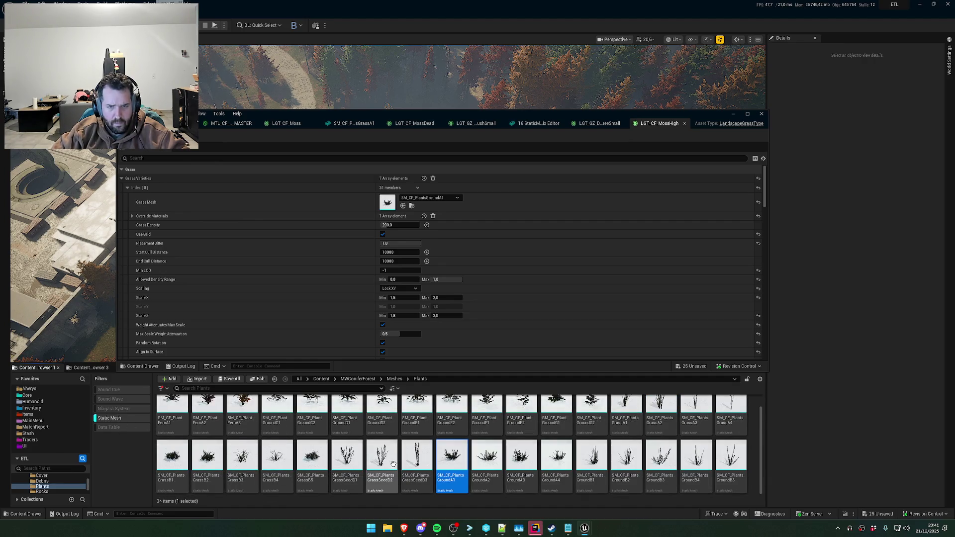
{"action": "left_click", "coordinate": [729, 462]}
{"action": "scroll", "coordinate": [700, 470], "scroll_direction": "up", "scroll_amount": 1}
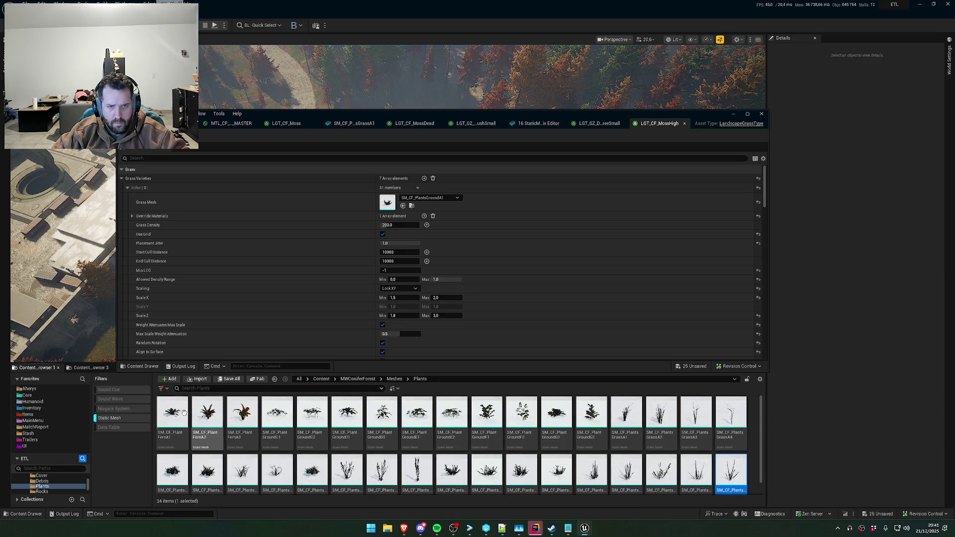
{"action": "left_click", "coordinate": [172, 413], "text": "shift"}
{"action": "right_click", "coordinate": [169, 411]}
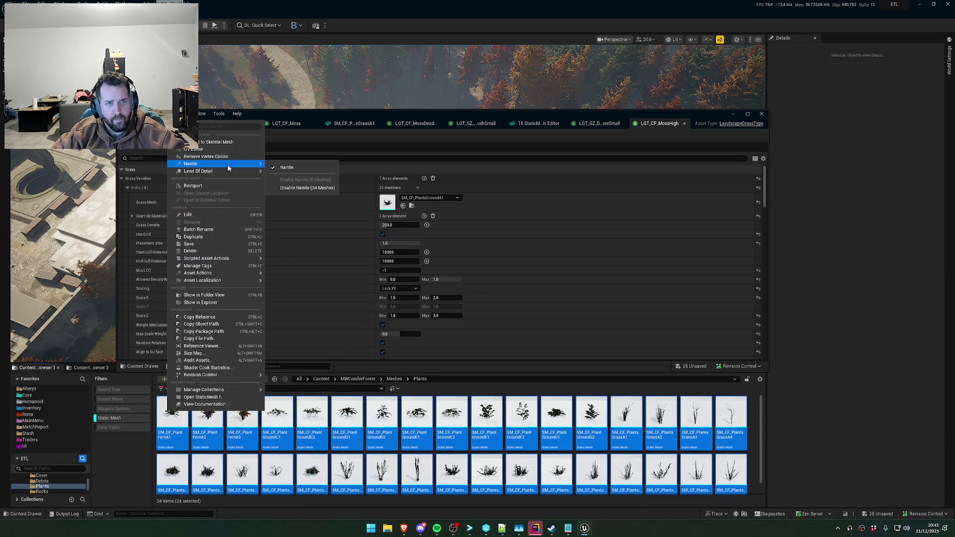
Open the 34 plant meshes in the Property Matrix and search 'sha' to check Shape Preservation
{"action": "mouse_move", "coordinate": [234, 273]}
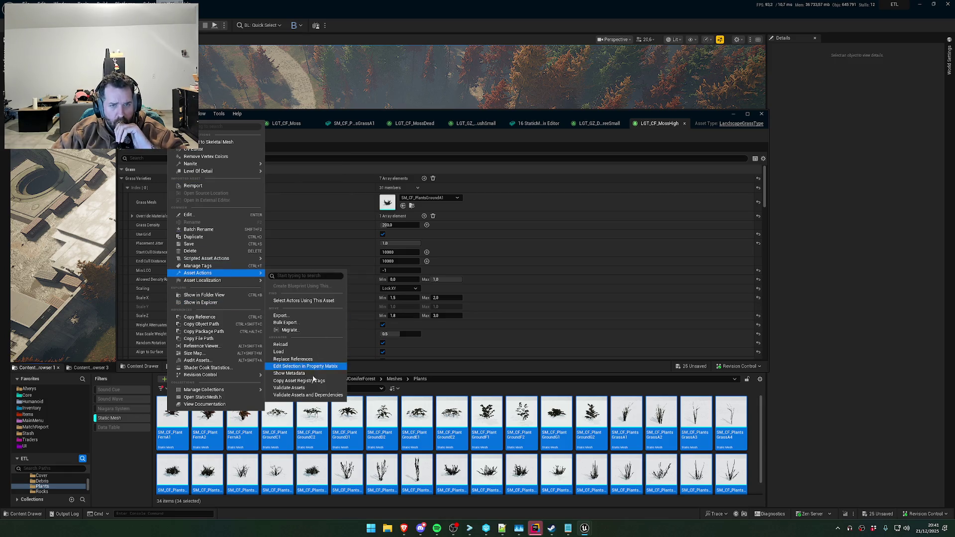
{"action": "left_click", "coordinate": [308, 366]}
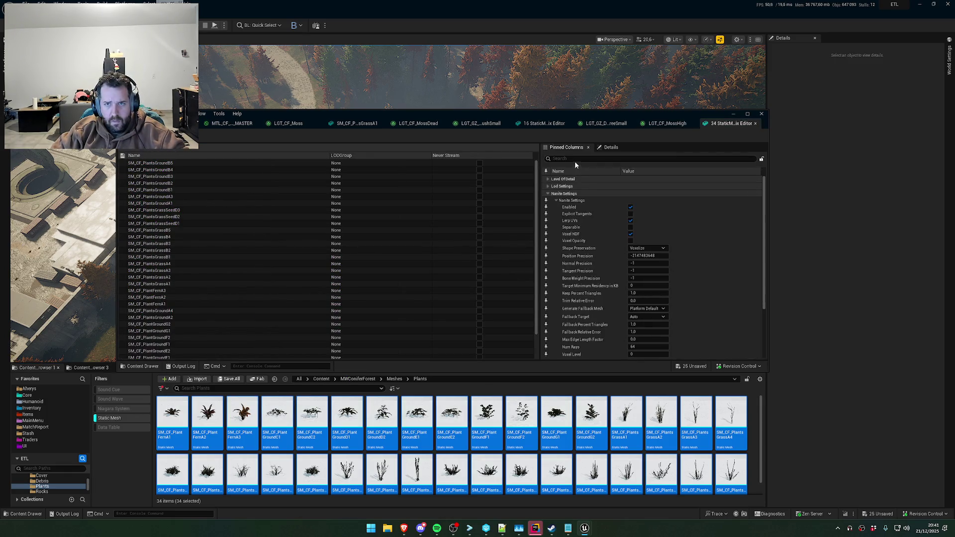
{"action": "type", "text": "sha"}
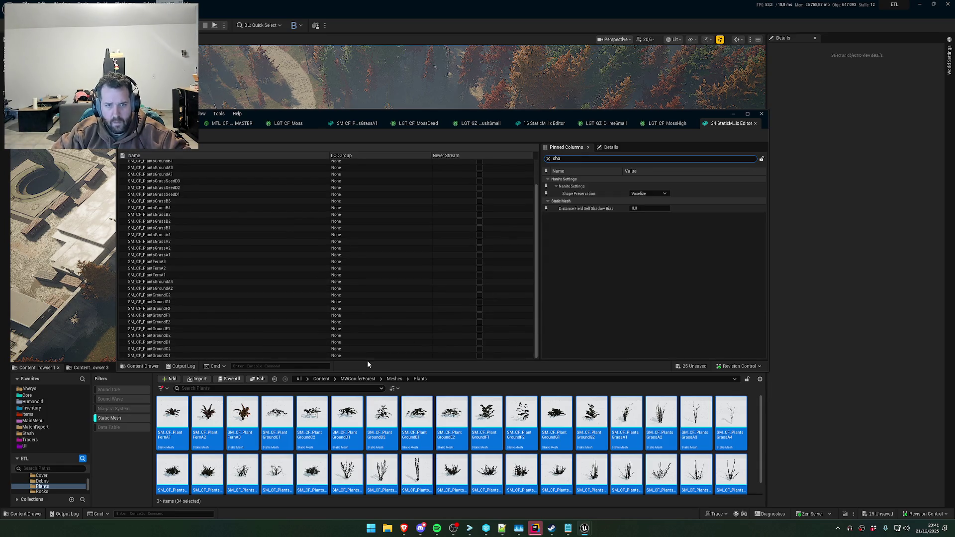
{"action": "mouse_move", "coordinate": [736, 113]}
{"action": "left_mouse_down"}
{"action": "mouse_move", "coordinate": [499, 228]}
{"action": "mouse_move", "coordinate": [462, 144]}
{"action": "left_mouse_up"}
{"action": "left_click", "coordinate": [610, 123]}
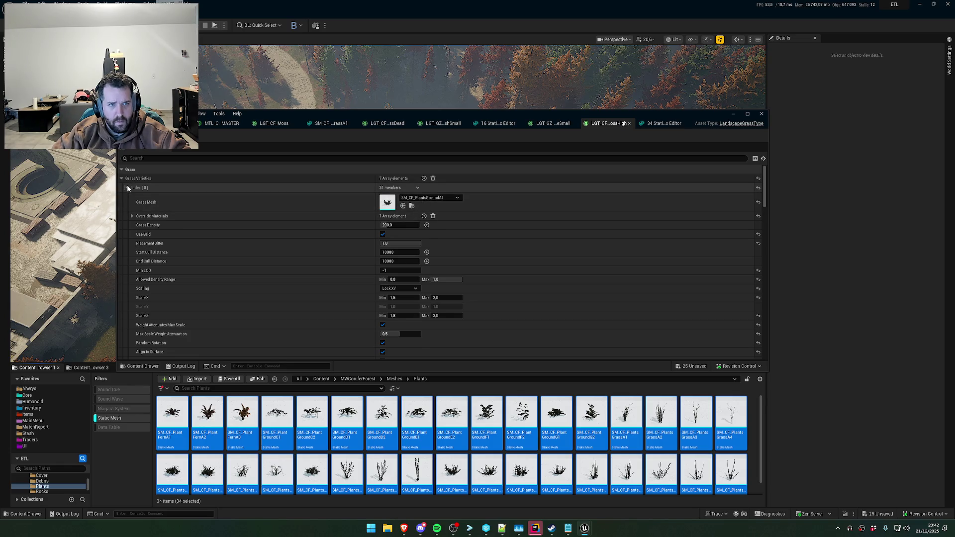
Filter the grass type properties by 'static', then open SM_CF_PlantsGroundA1 for inspection
{"action": "left_click", "coordinate": [205, 159]}
{"action": "type", "text": "static"}
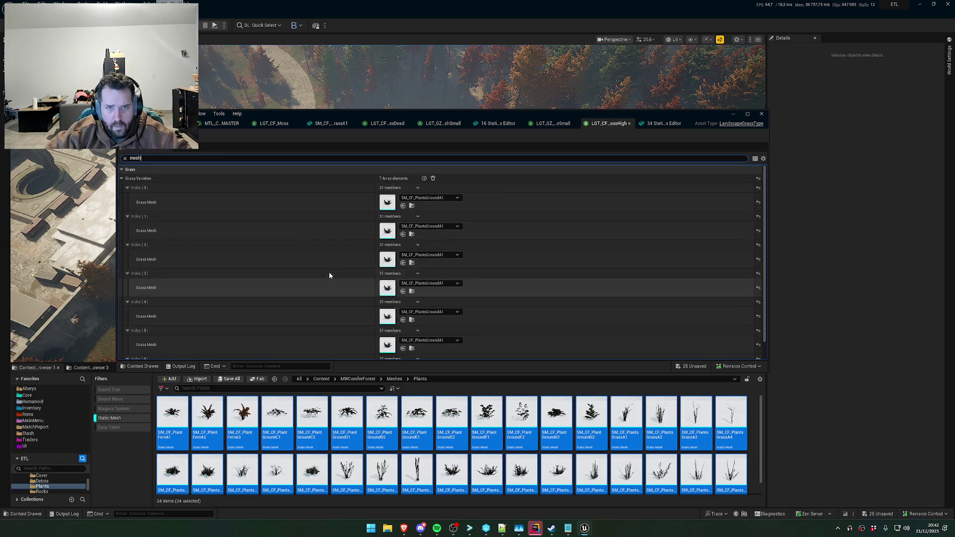
{"action": "scroll", "coordinate": [330, 257], "scroll_direction": "down", "scroll_amount": 1}
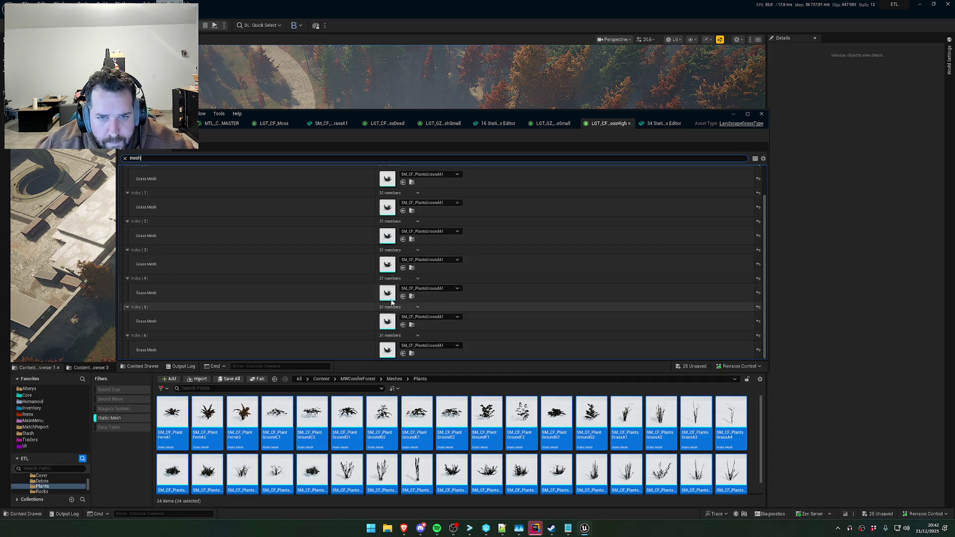
{"action": "left_click", "coordinate": [412, 296]}
{"action": "double_click", "coordinate": [661, 430]}
{"action": "scroll", "coordinate": [347, 260], "scroll_direction": "down", "scroll_amount": 5}
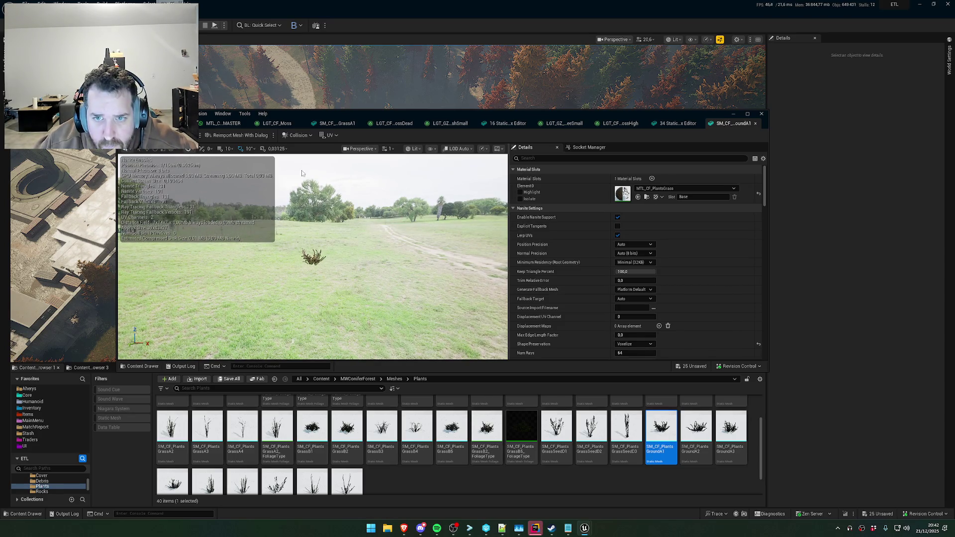
Open the LGT_CF_Flower grass type from the landscape material and locate its grass mesh
{"action": "left_click", "coordinate": [223, 124]}
{"action": "scroll", "coordinate": [273, 300], "scroll_direction": "down", "scroll_amount": 2}
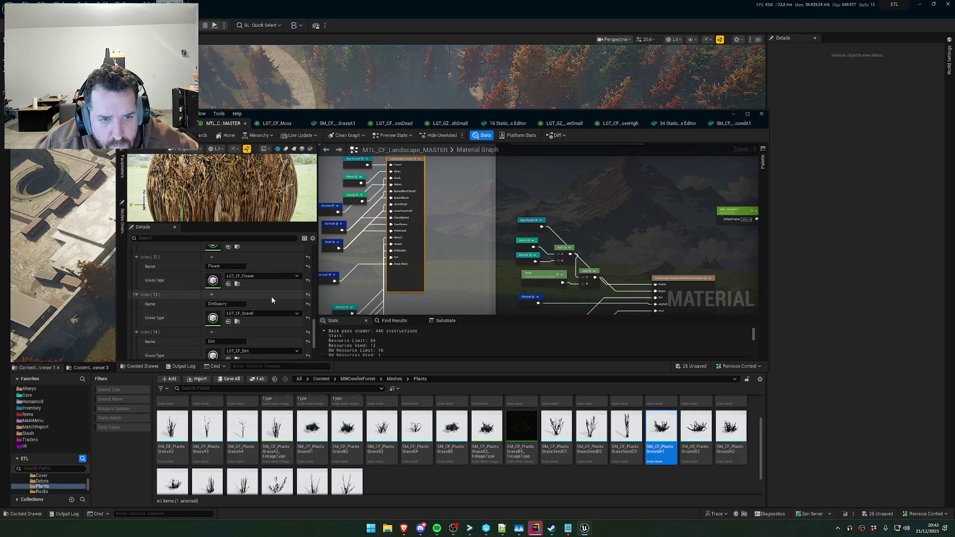
{"action": "left_click", "coordinate": [237, 284]}
{"action": "double_click", "coordinate": [312, 431]}
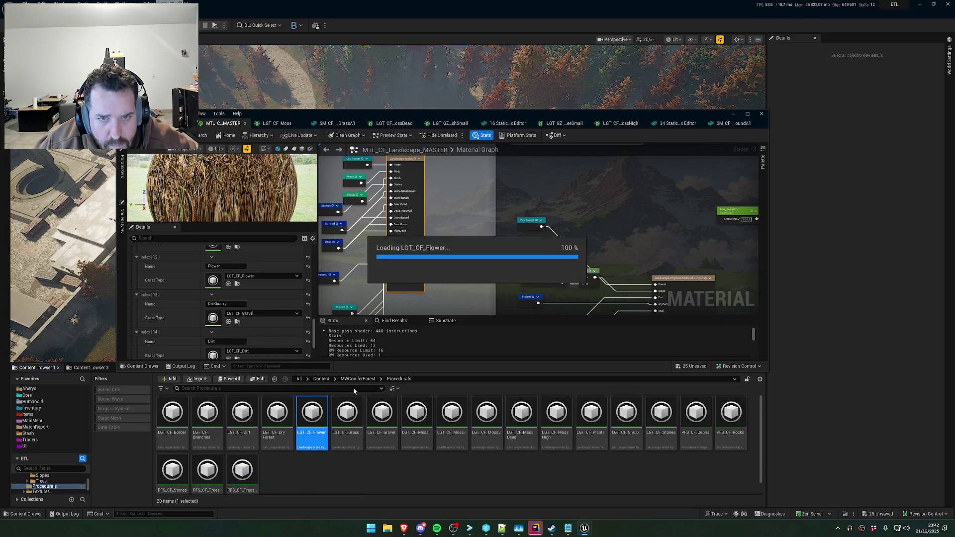
{"action": "left_click", "coordinate": [412, 206]}
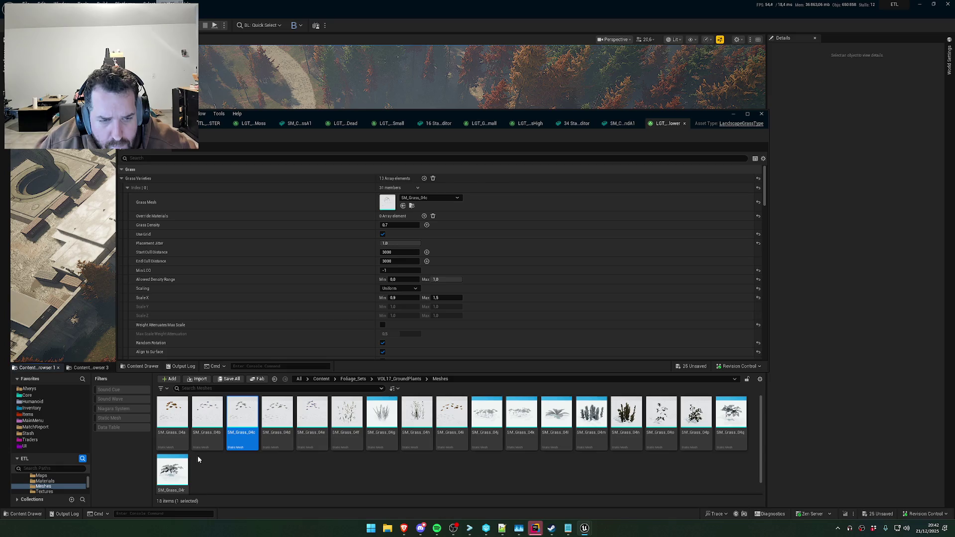
Select SM_Grass_04a through SM_Grass_04r and open them in the Property Matrix
{"action": "left_click", "coordinate": [172, 416]}
{"action": "left_click", "coordinate": [175, 482], "text": "shift"}
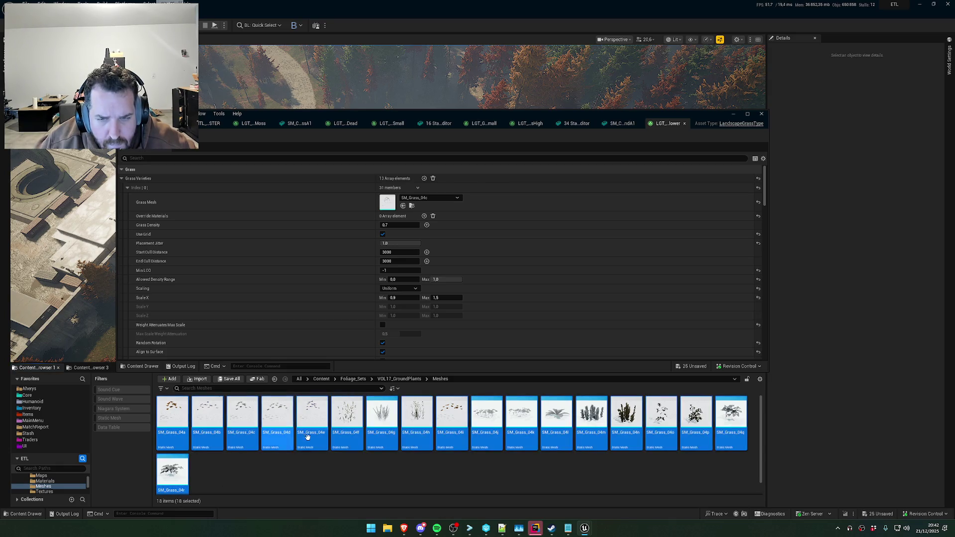
{"action": "right_click", "coordinate": [317, 423]}
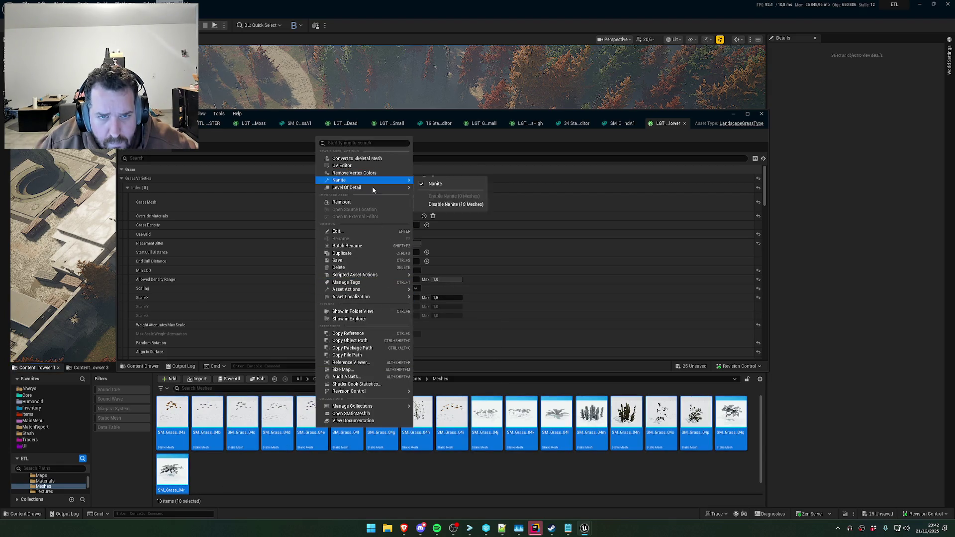
{"action": "mouse_move", "coordinate": [380, 289]}
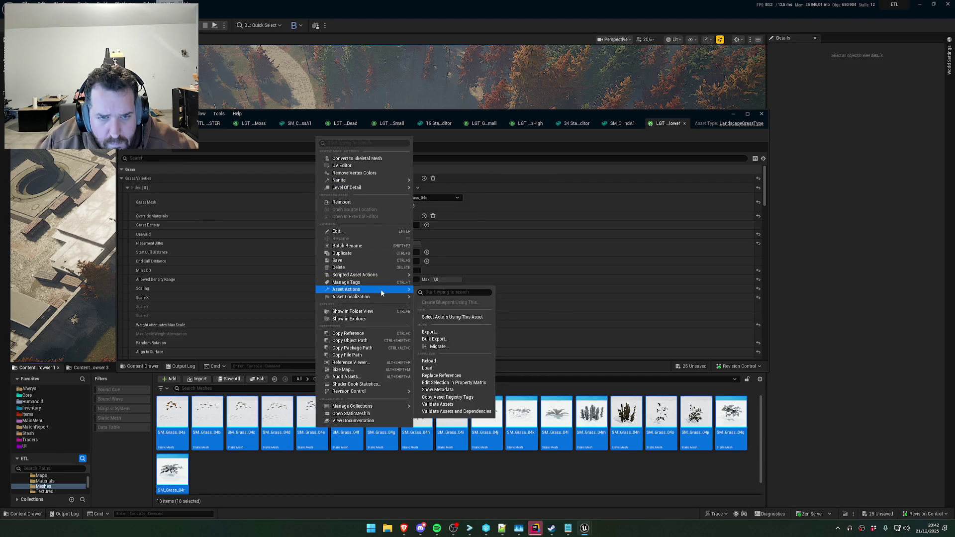
{"action": "left_click", "coordinate": [454, 383]}
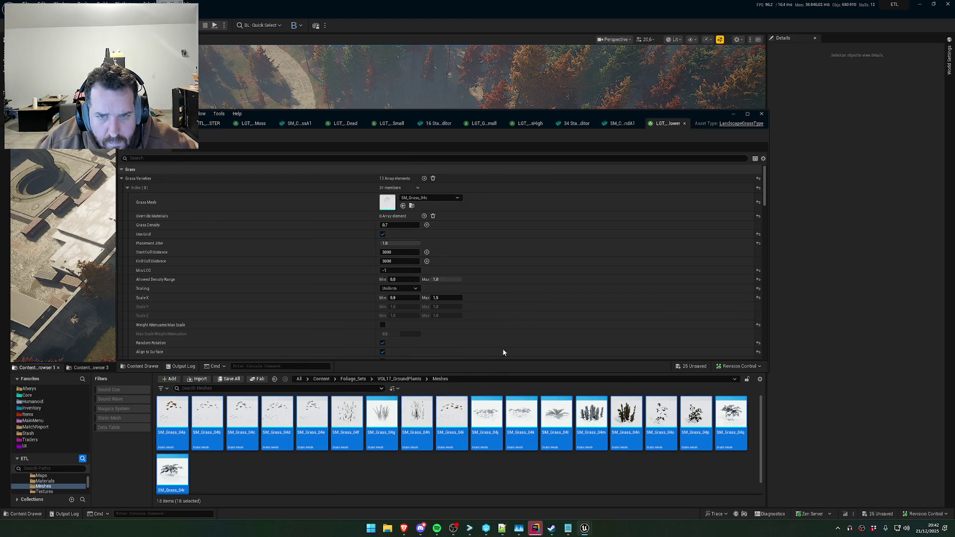
Search 'shap', set Shape Preservation to Voxelize for all 18 grass meshes, and save them
{"action": "left_click", "coordinate": [585, 160]}
{"action": "type", "text": "v"}
{"action": "key", "text": "BackSpace"}
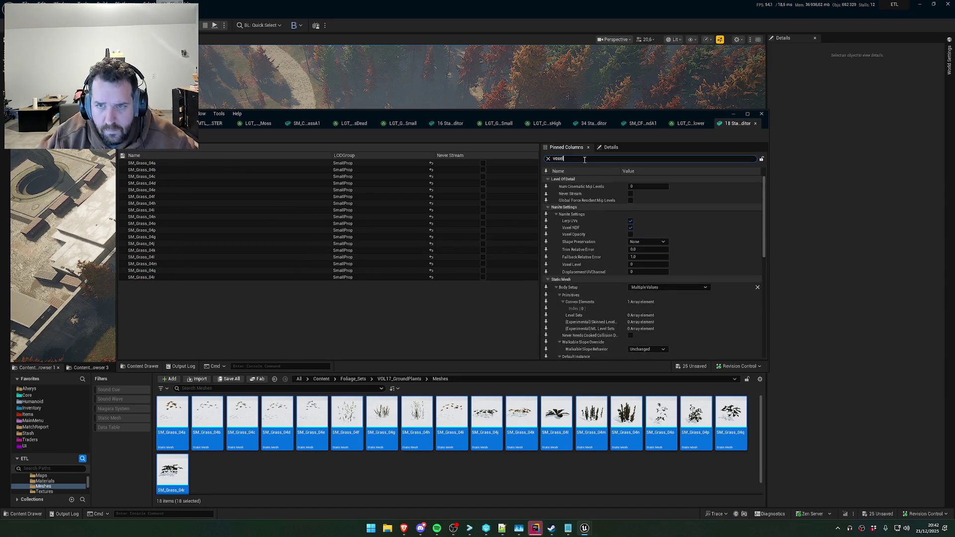
{"action": "type", "text": "shap"}
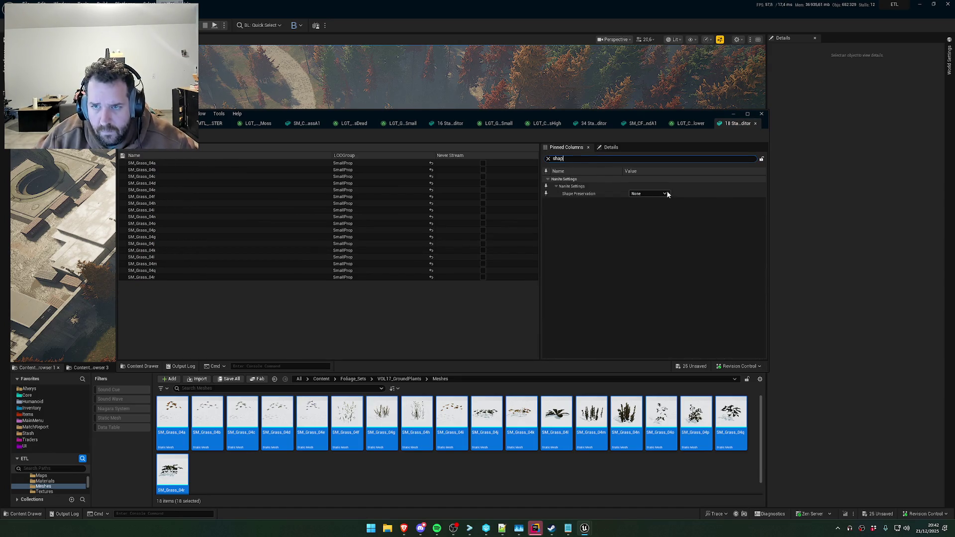
{"action": "left_click", "coordinate": [665, 194]}
{"action": "left_click", "coordinate": [651, 214]}
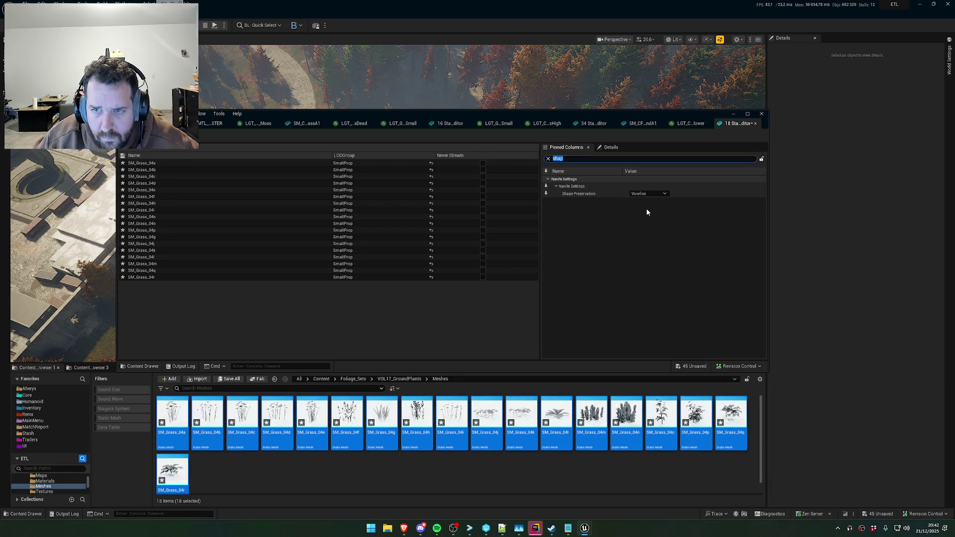
{"action": "key", "text": "ctrl+s"}
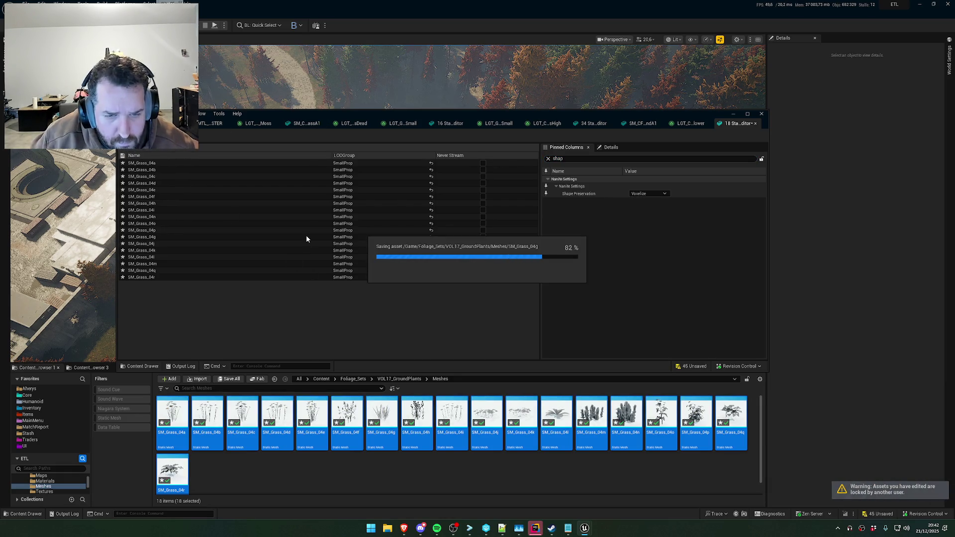
{"action": "left_click", "coordinate": [211, 124]}
{"action": "left_click", "coordinate": [212, 123]}
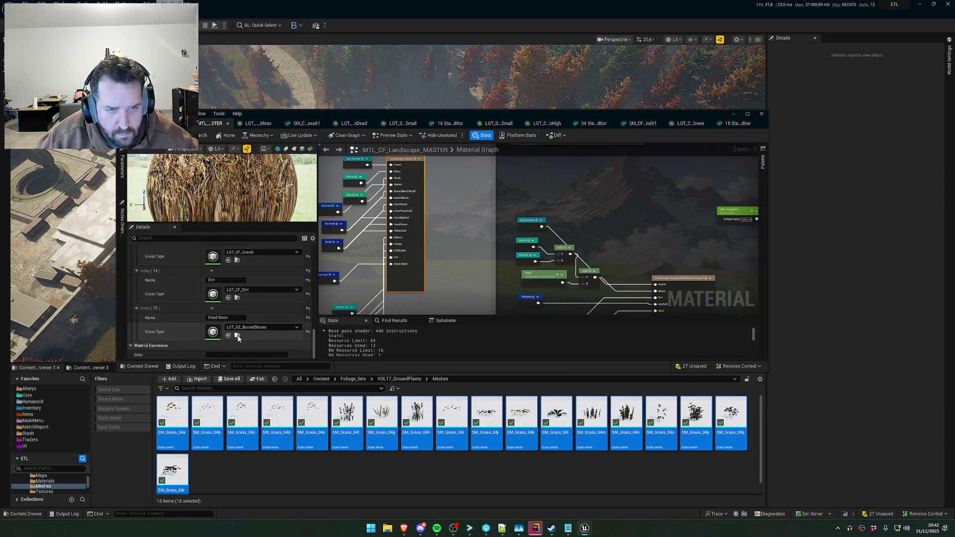
Minimize the asset editors and fly around the Nanite forest, ending at the lake and cabin
{"action": "scroll", "coordinate": [239, 313], "scroll_direction": "down", "scroll_amount": 1}
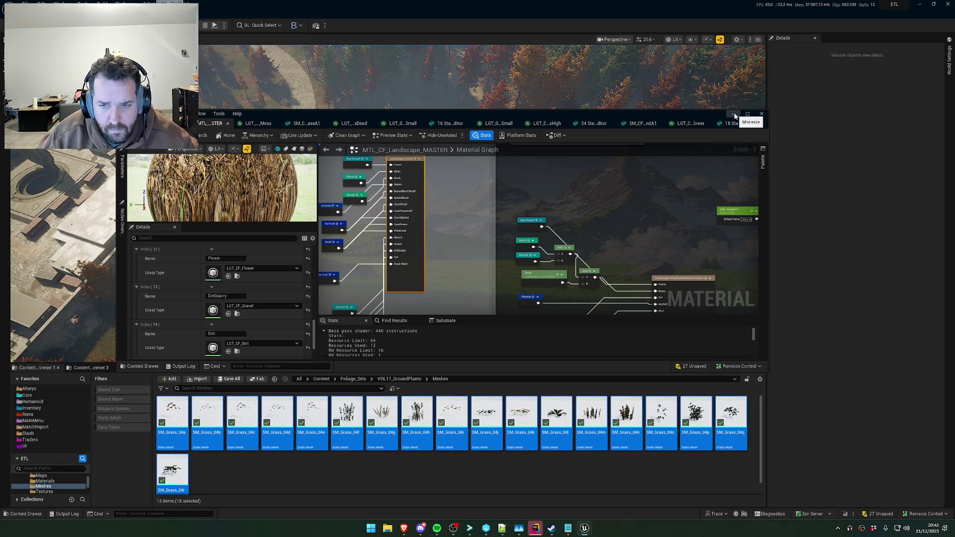
{"action": "left_click", "coordinate": [733, 113]}
{"action": "mouse_move", "coordinate": [580, 129]}
{"action": "left_mouse_down"}
{"action": "mouse_move", "coordinate": [581, 40]}
{"action": "mouse_move", "coordinate": [580, 130]}
{"action": "mouse_move", "coordinate": [580, 114]}
{"action": "mouse_move", "coordinate": [563, 117]}
{"action": "mouse_move", "coordinate": [554, 99]}
{"action": "mouse_move", "coordinate": [555, 122]}
{"action": "left_mouse_up"}
{"action": "scroll", "coordinate": [581, 82], "scroll_direction": "down", "scroll_amount": 1}
{"action": "scroll", "coordinate": [580, 100], "scroll_direction": "down", "scroll_amount": 5}
{"action": "scroll", "coordinate": [580, 127], "scroll_direction": "down", "scroll_amount": 1}
{"action": "scroll", "coordinate": [555, 114], "scroll_direction": "up", "scroll_amount": 3}
{"action": "left_click_drag", "start_coordinate": [530, 238], "coordinate": [530, 238]}
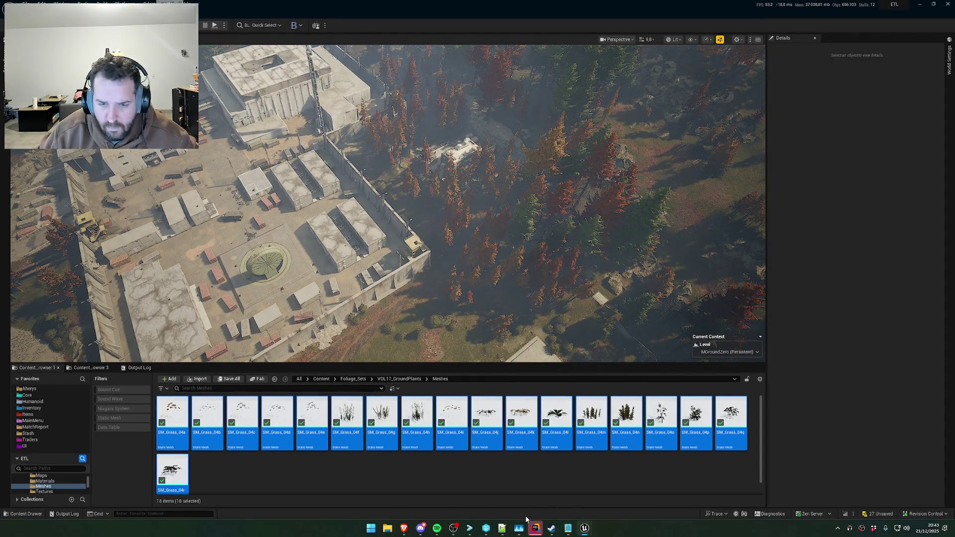
{"action": "left_click_drag", "start_coordinate": [388, 204], "coordinate": [388, 204]}
{"action": "scroll", "coordinate": [388, 204], "scroll_direction": "down", "scroll_amount": 2}
{"action": "left_click_drag", "start_coordinate": [361, 360], "coordinate": [362, 359]}
{"action": "scroll", "coordinate": [362, 359], "scroll_direction": "up", "scroll_amount": 2}
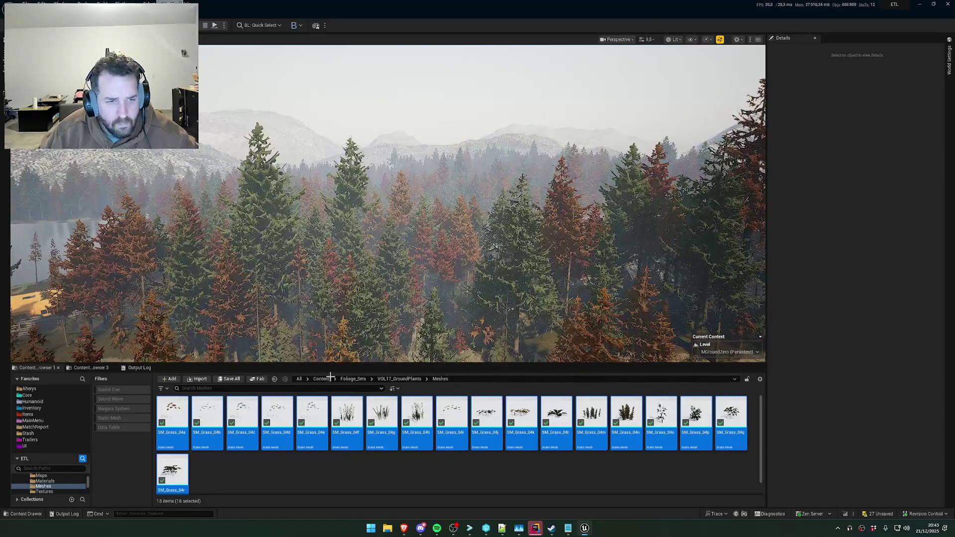
{"action": "key", "text": "1"}
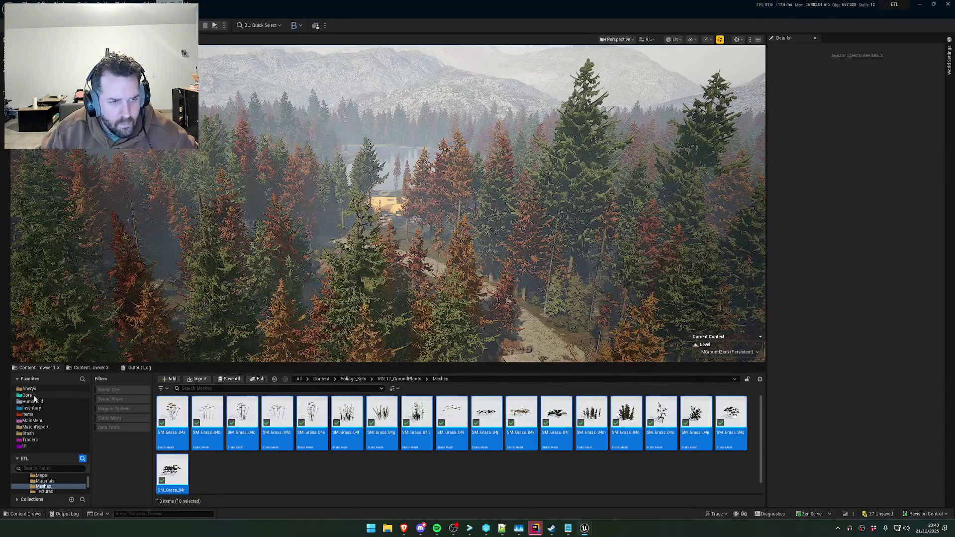
Open the Core favourite, then the Ahreys developer folder, and bring up its add-asset menu
{"action": "left_click", "coordinate": [33, 396]}
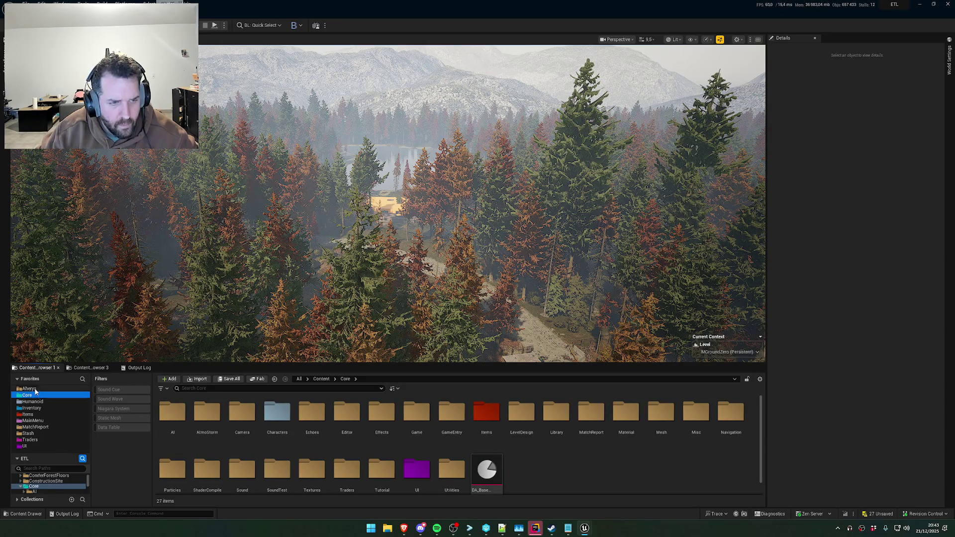
{"action": "left_click", "coordinate": [34, 390]}
{"action": "right_click", "coordinate": [561, 465]}
Browse the PCG, Foliage and Console Variables asset types, dismiss the menu, and open the Plugins list
{"action": "mouse_move", "coordinate": [599, 415]}
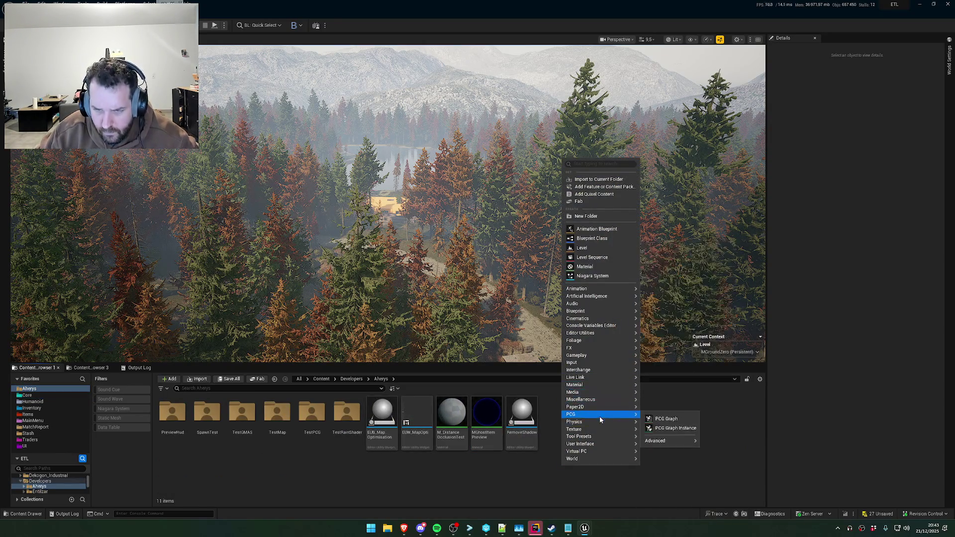
{"action": "mouse_move", "coordinate": [671, 442]}
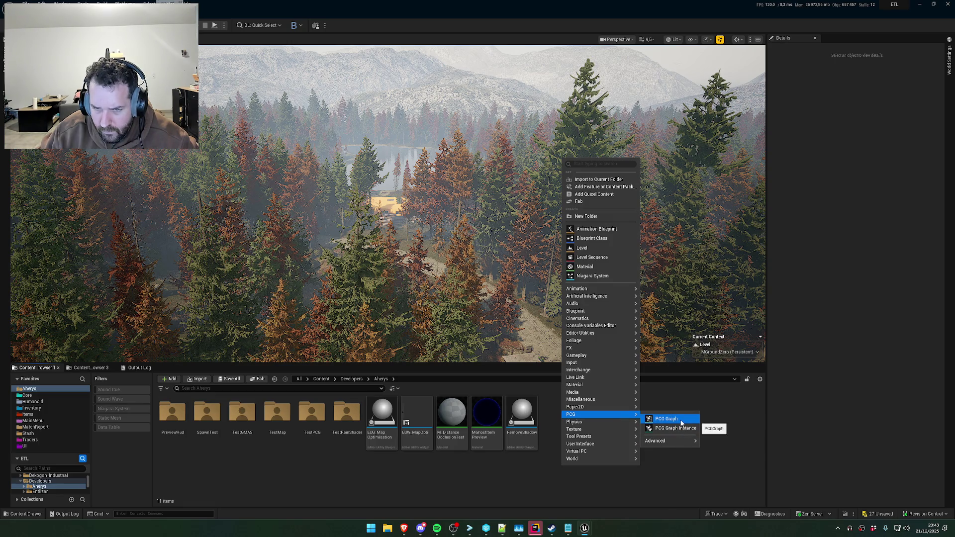
{"action": "mouse_move", "coordinate": [600, 343]}
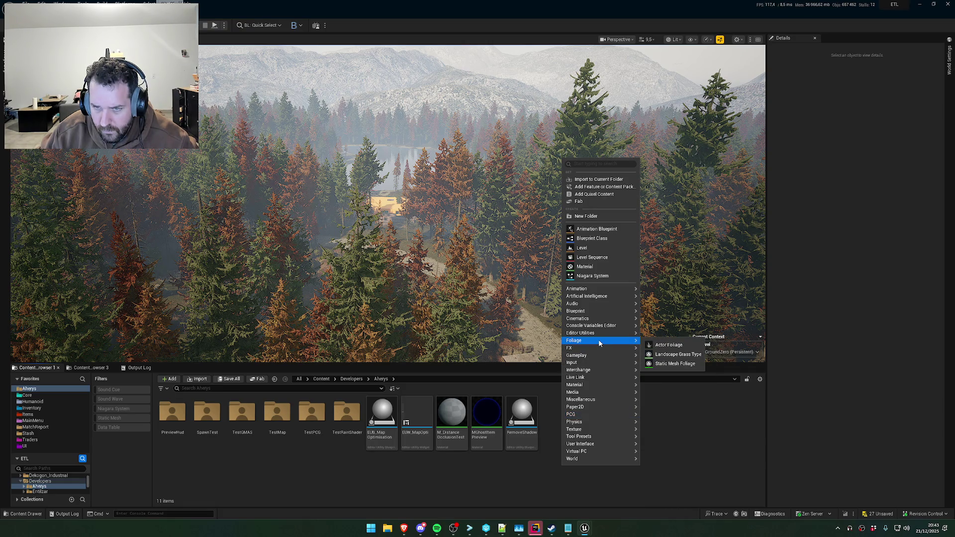
{"action": "mouse_move", "coordinate": [597, 326]}
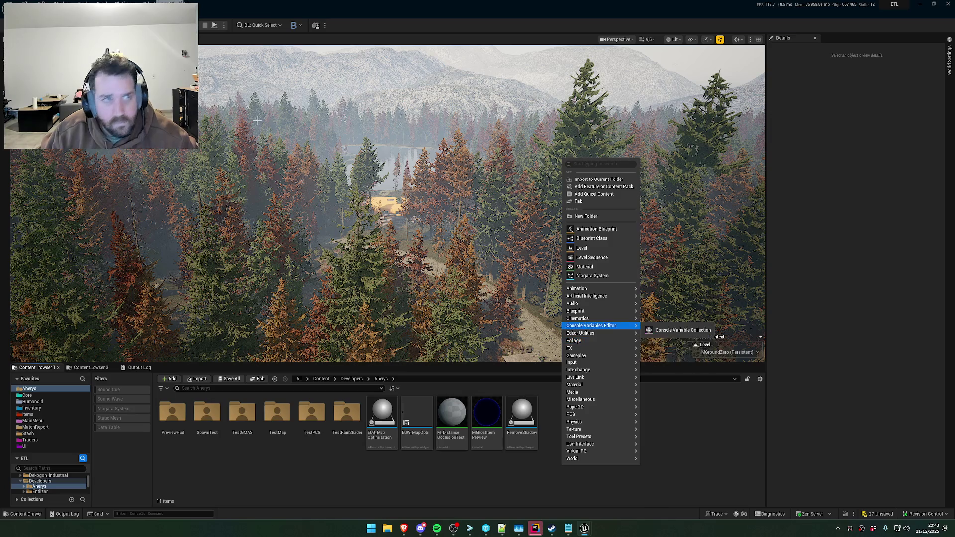
{"action": "left_click", "coordinate": [42, 2]}
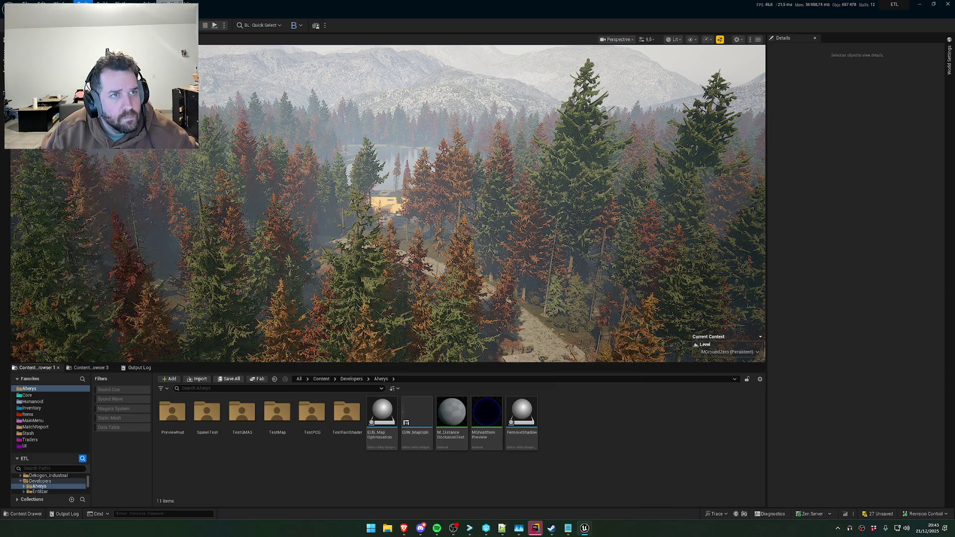
{"action": "left_click", "coordinate": [100, 187]}
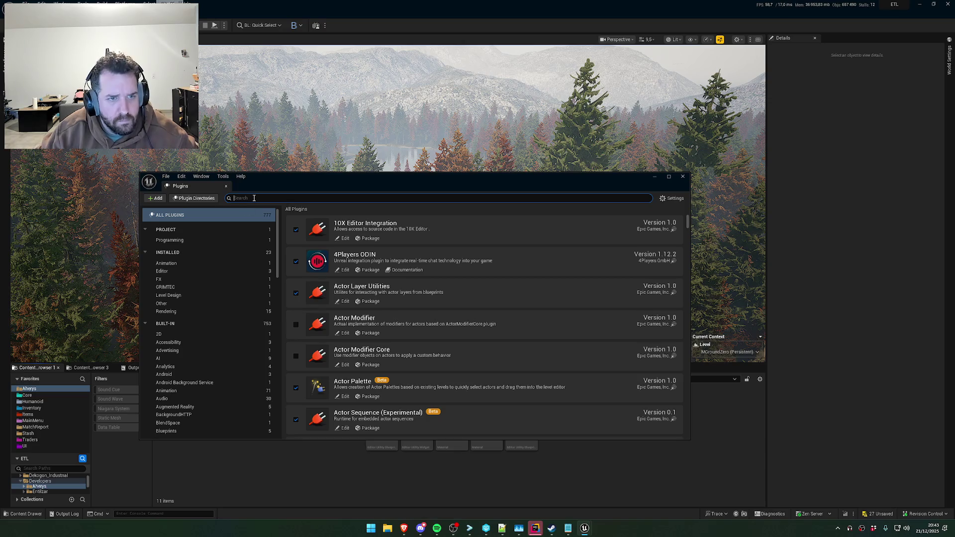
Browse the Graphics, Importers, Input and Mesh plugin categories
{"action": "scroll", "coordinate": [199, 319], "scroll_direction": "down", "scroll_amount": 5}
{"action": "scroll", "coordinate": [202, 356], "scroll_direction": "down", "scroll_amount": 3}
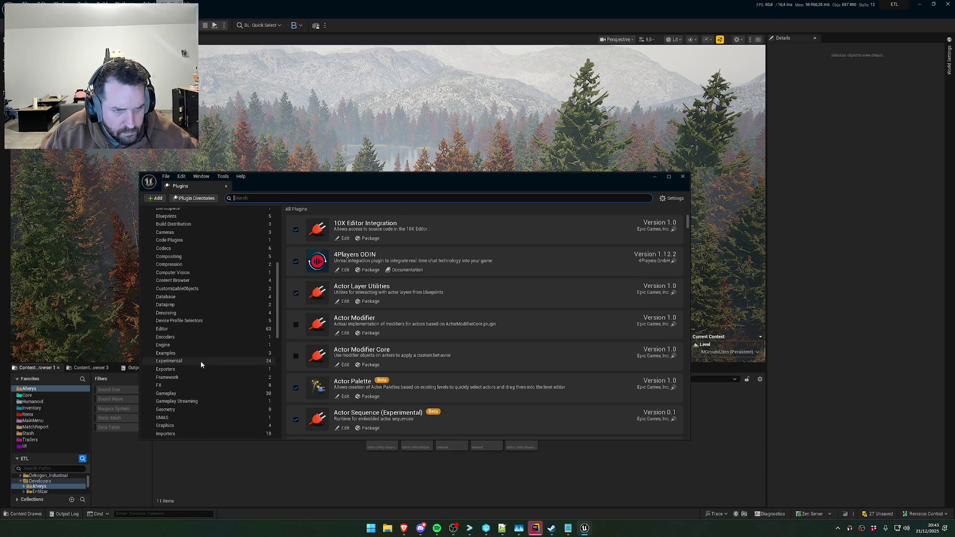
{"action": "left_click", "coordinate": [184, 416]}
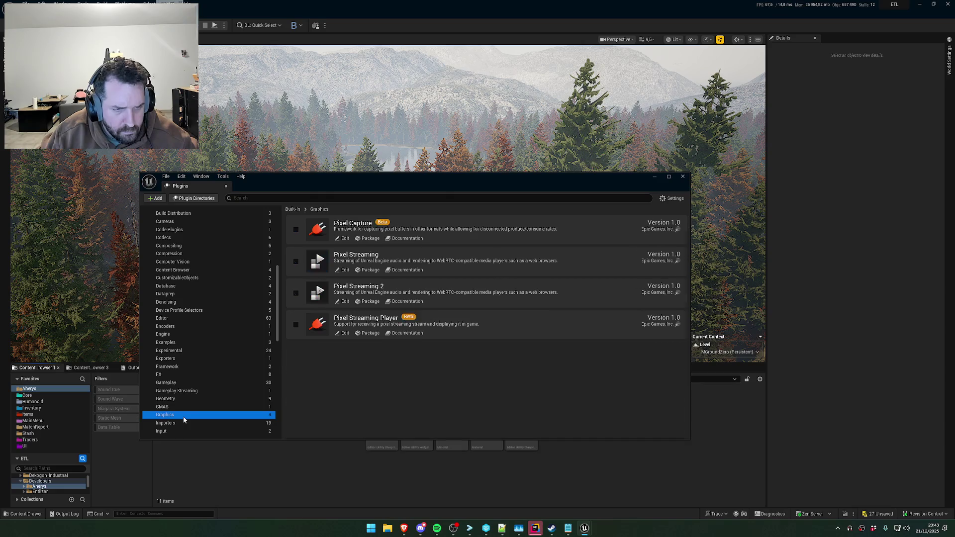
{"action": "scroll", "coordinate": [187, 416], "scroll_direction": "down", "scroll_amount": 1}
{"action": "left_click", "coordinate": [187, 413]}
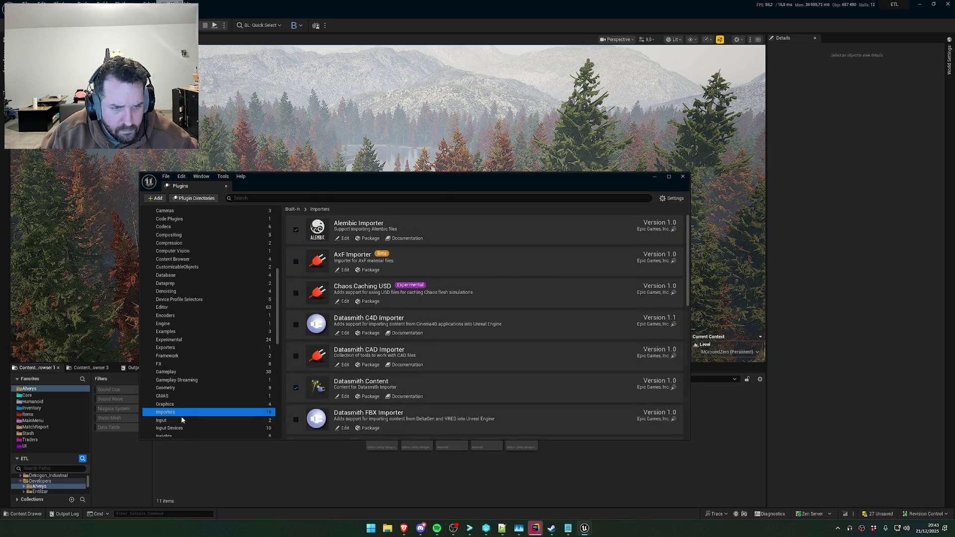
{"action": "left_click", "coordinate": [187, 420]}
{"action": "scroll", "coordinate": [183, 416], "scroll_direction": "down", "scroll_amount": 4}
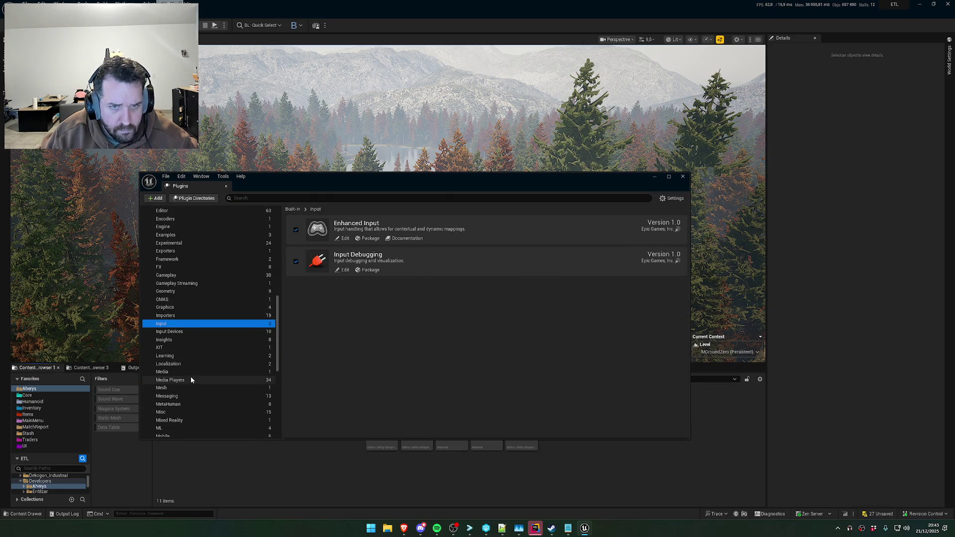
{"action": "scroll", "coordinate": [180, 357], "scroll_direction": "down", "scroll_amount": 3}
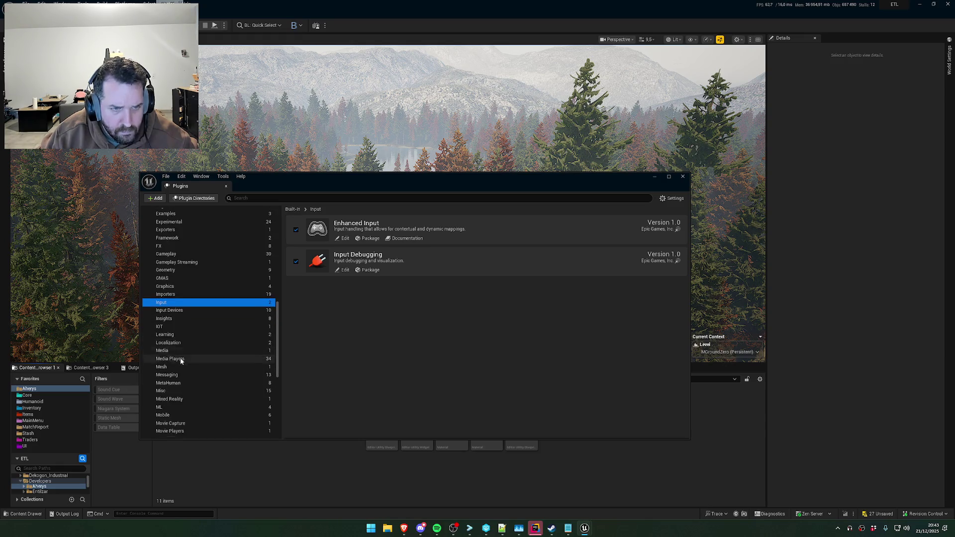
{"action": "scroll", "coordinate": [189, 345], "scroll_direction": "down", "scroll_amount": 1}
{"action": "left_click", "coordinate": [190, 346]}
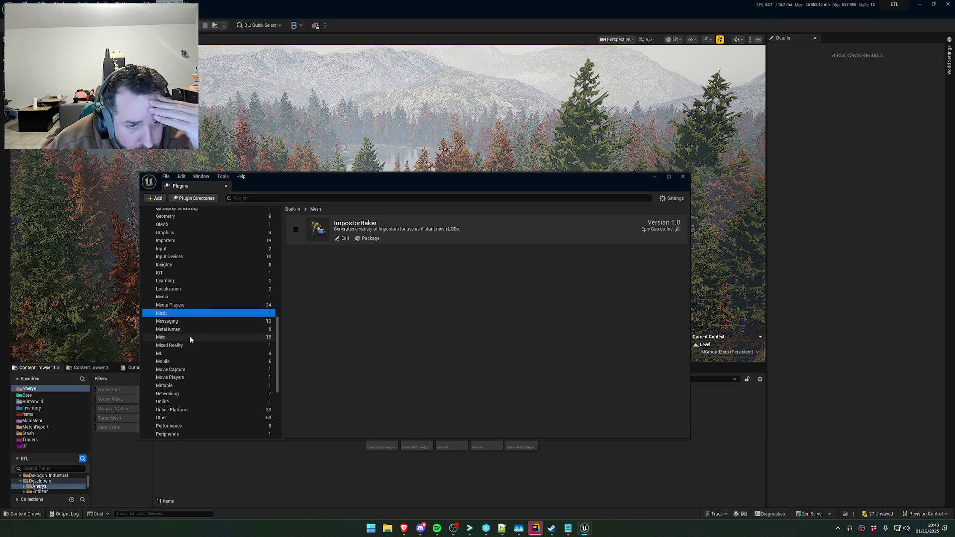
Browse the Performance and Rendering plugin categories
{"action": "scroll", "coordinate": [189, 341], "scroll_direction": "down", "scroll_amount": 3}
{"action": "scroll", "coordinate": [194, 354], "scroll_direction": "down", "scroll_amount": 2}
{"action": "scroll", "coordinate": [190, 358], "scroll_direction": "down", "scroll_amount": 2}
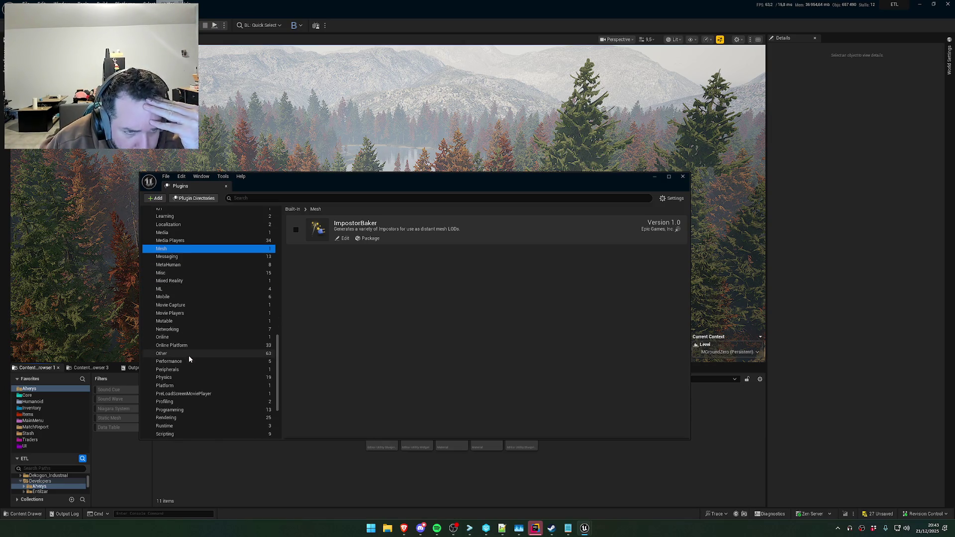
{"action": "left_click", "coordinate": [189, 359]}
{"action": "scroll", "coordinate": [199, 381], "scroll_direction": "down", "scroll_amount": 1}
{"action": "scroll", "coordinate": [199, 373], "scroll_direction": "down", "scroll_amount": 3}
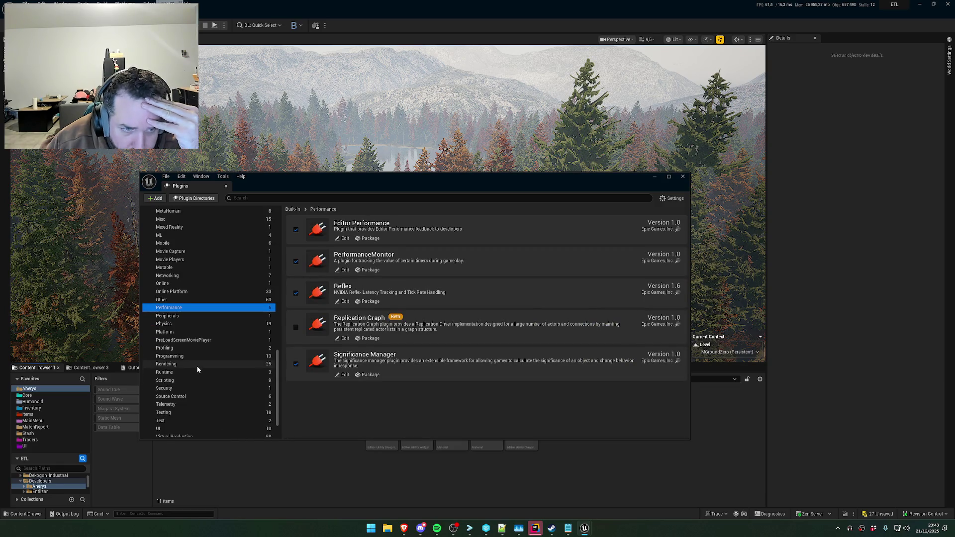
{"action": "left_click", "coordinate": [196, 366]}
{"action": "scroll", "coordinate": [208, 370], "scroll_direction": "down", "scroll_amount": 2}
{"action": "scroll", "coordinate": [208, 369], "scroll_direction": "down", "scroll_amount": 2}
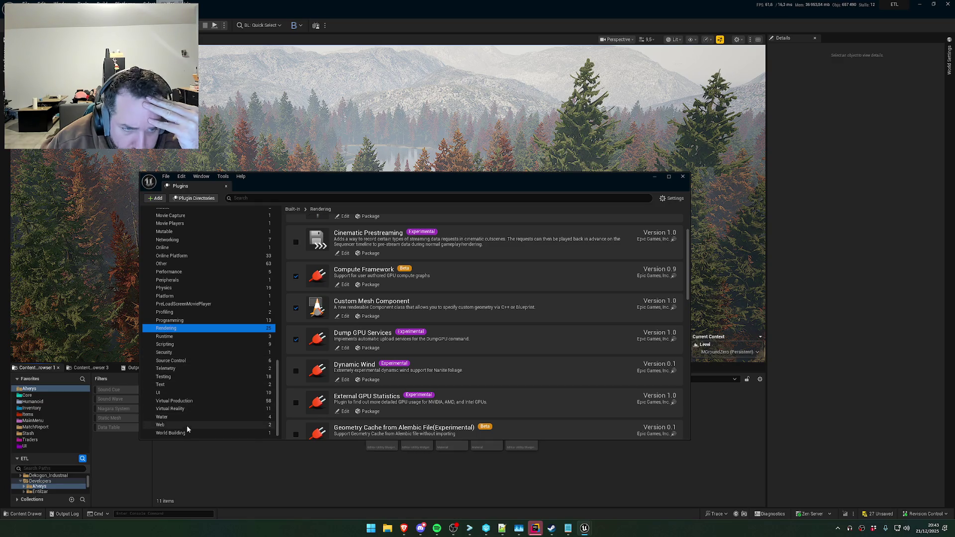
Check the Profiling, Programming, Performance, Other and Online categories, then filter plugins by 'vo'
{"action": "left_click", "coordinate": [183, 313]}
{"action": "left_click", "coordinate": [183, 321]}
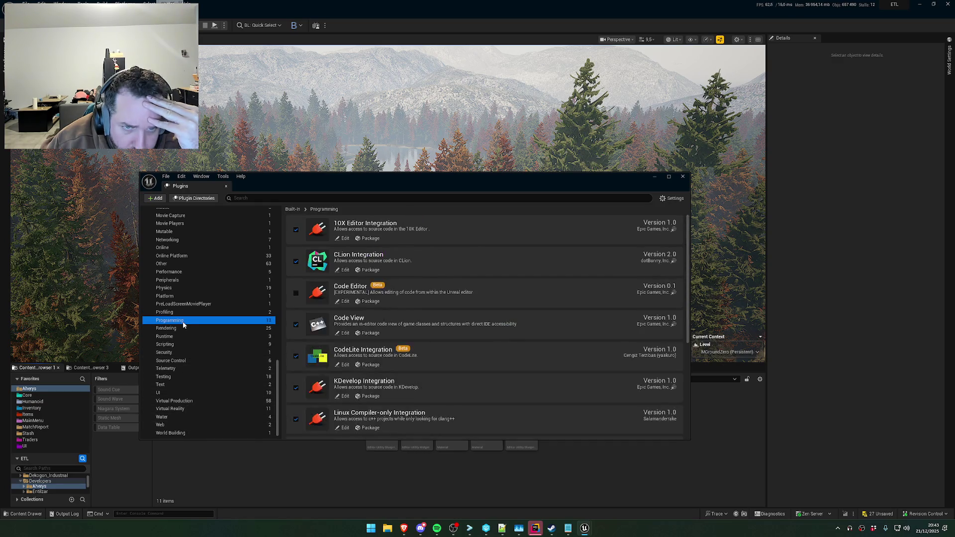
{"action": "scroll", "coordinate": [183, 326], "scroll_direction": "up", "scroll_amount": 2}
{"action": "left_click", "coordinate": [181, 315]}
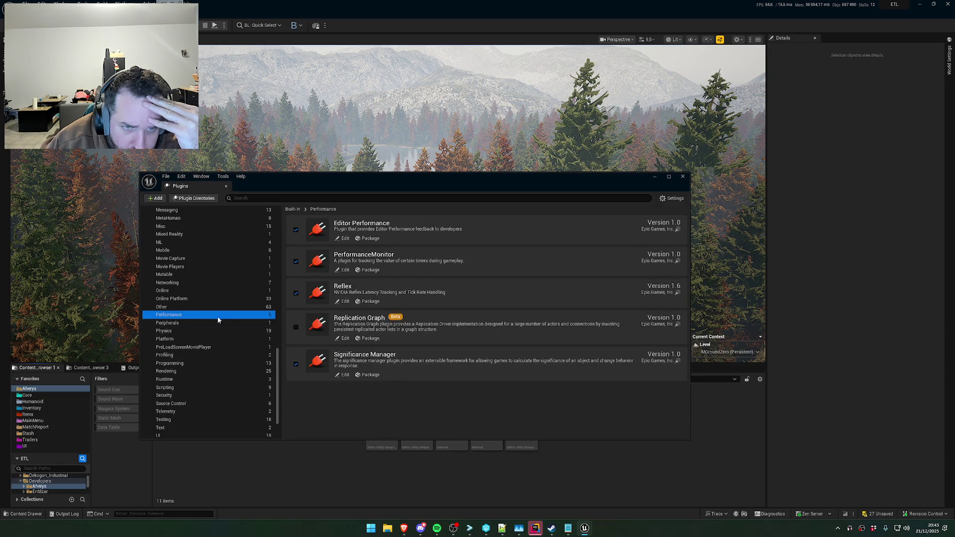
{"action": "scroll", "coordinate": [208, 321], "scroll_direction": "up", "scroll_amount": 2}
{"action": "left_click", "coordinate": [172, 351]}
{"action": "left_click", "coordinate": [179, 341]}
{"action": "left_click", "coordinate": [180, 334]}
{"action": "scroll", "coordinate": [186, 322], "scroll_direction": "up", "scroll_amount": 2}
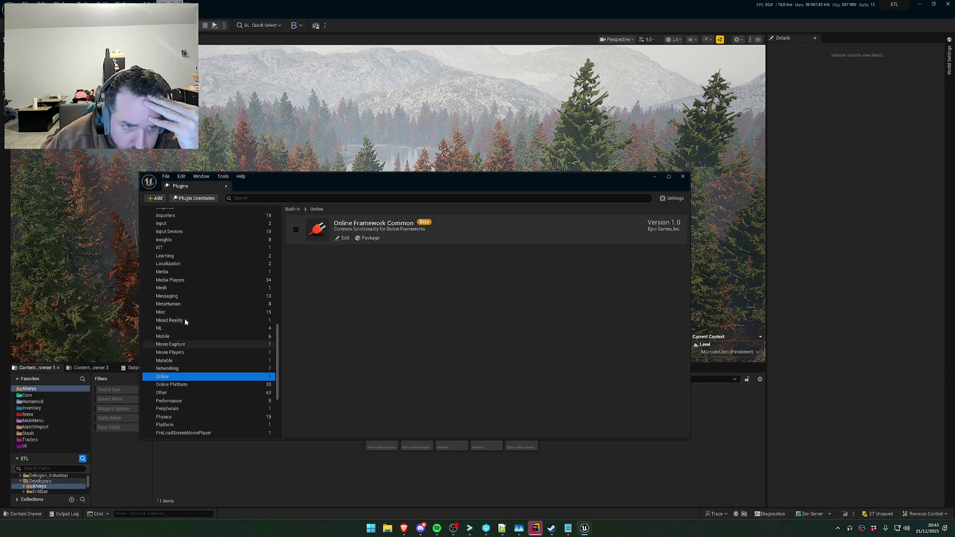
{"action": "left_click", "coordinate": [262, 199]}
{"action": "type", "text": "vo"}
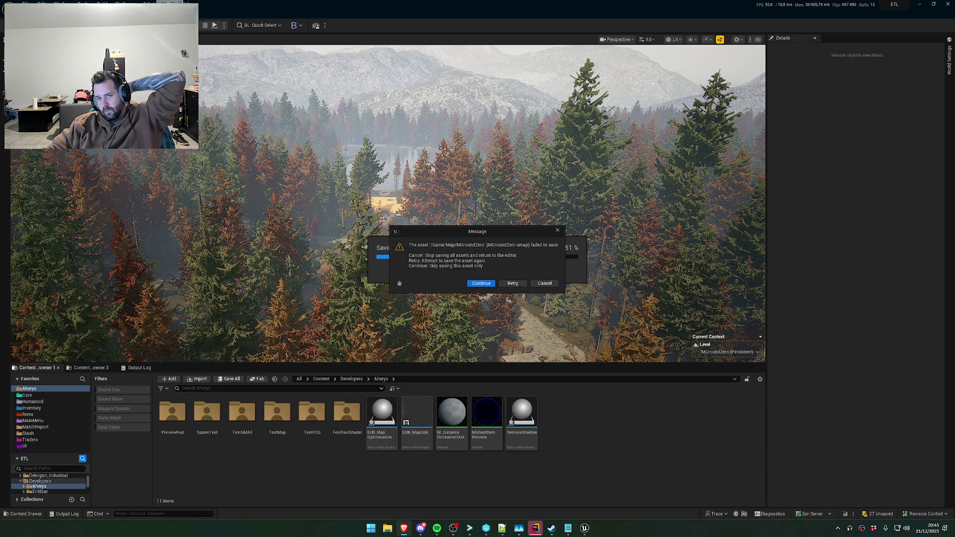
Continue past the MGroundZero save failure and acknowledge the Packages Failed To Save report
{"action": "left_click", "coordinate": [490, 284]}
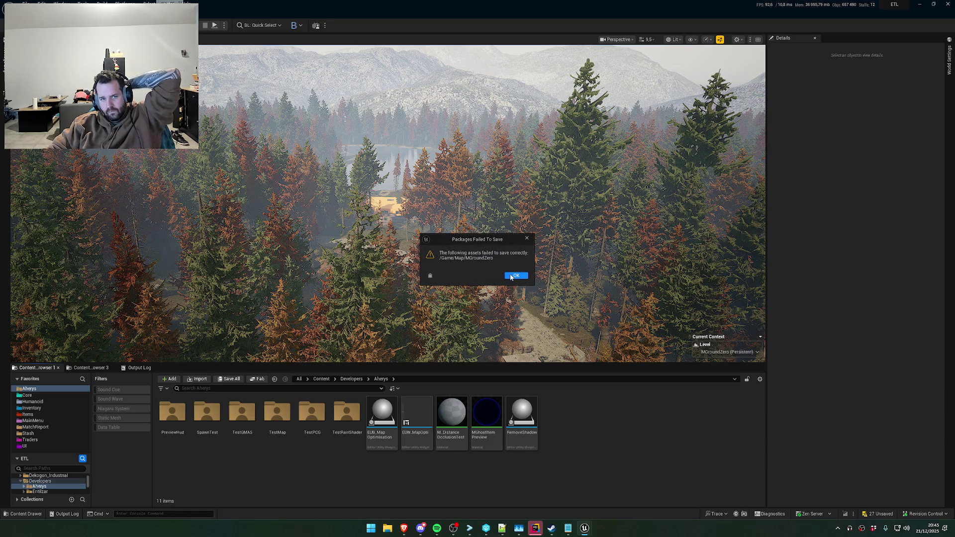
{"action": "left_click", "coordinate": [517, 276]}
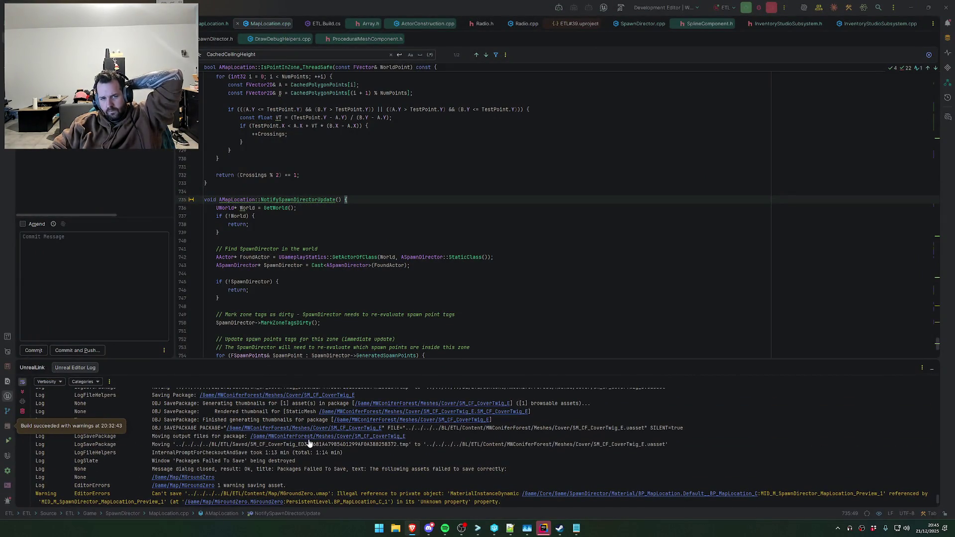
Stop the editor run and inspect the log's illegal MaterialInstanceDynamic reference error for MGroundZero
{"action": "left_click", "coordinate": [517, 224]}
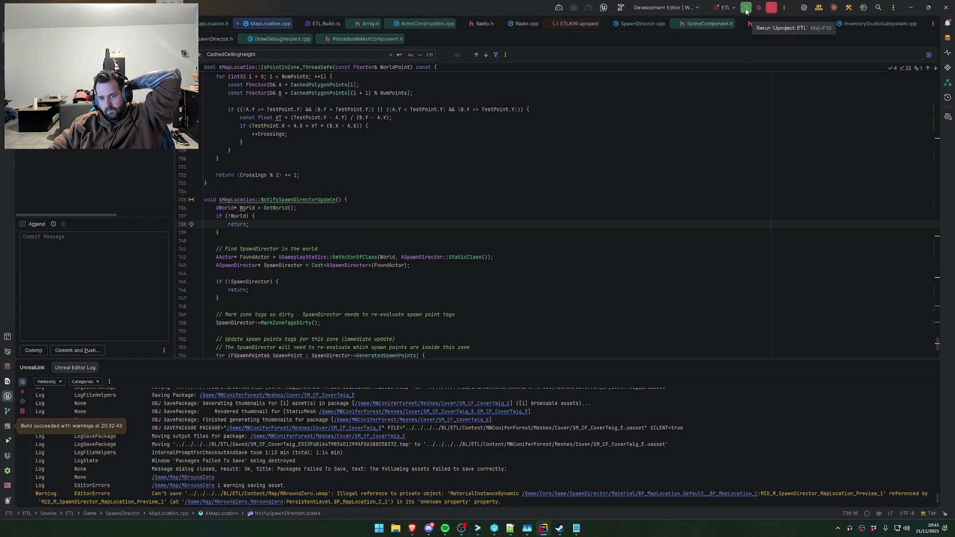
{"action": "left_click", "coordinate": [747, 11]}
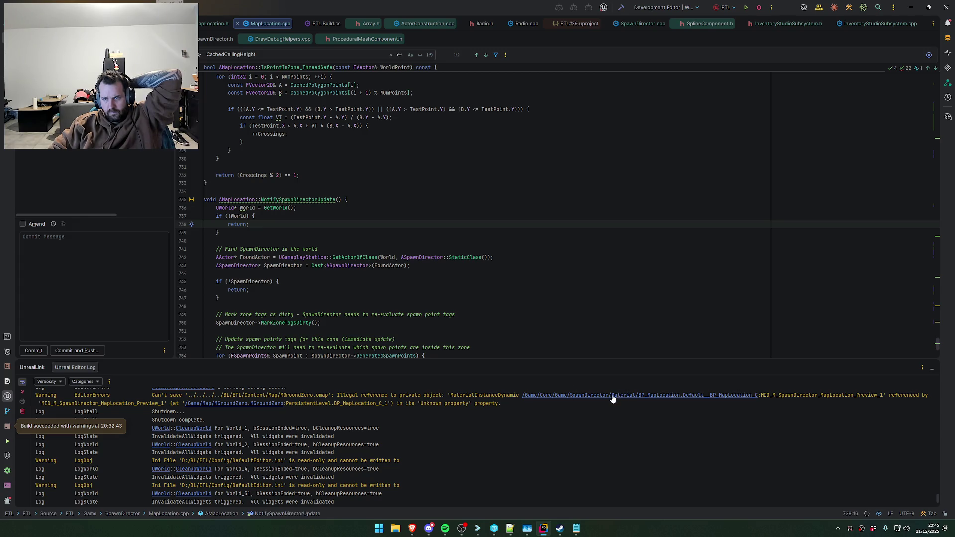
{"action": "left_click", "coordinate": [578, 399]}
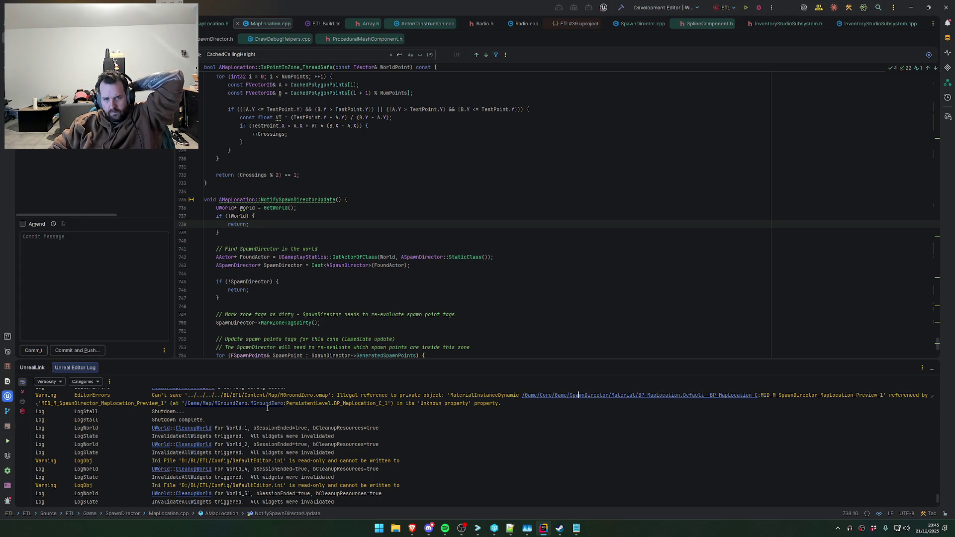
{"action": "double_click", "coordinate": [477, 396]}
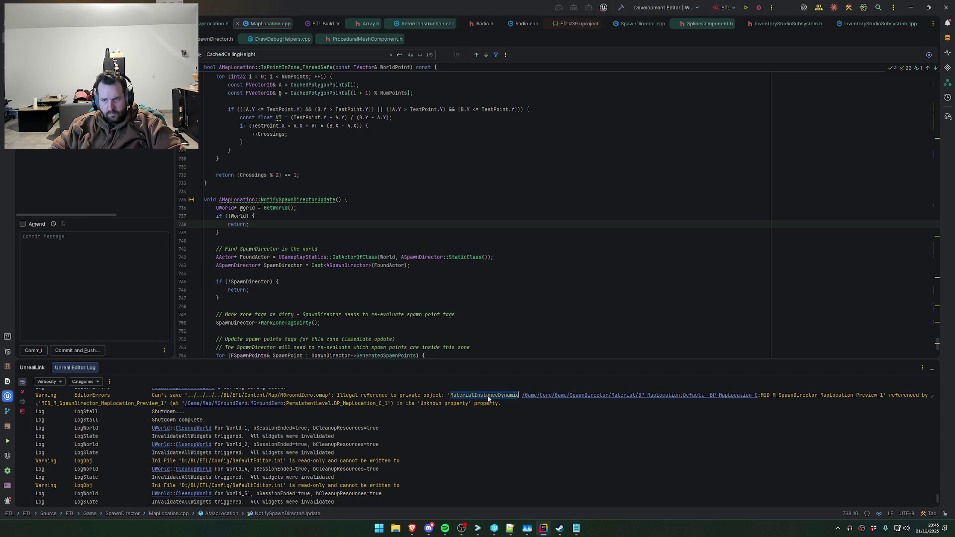
{"action": "double_click", "coordinate": [821, 395]}
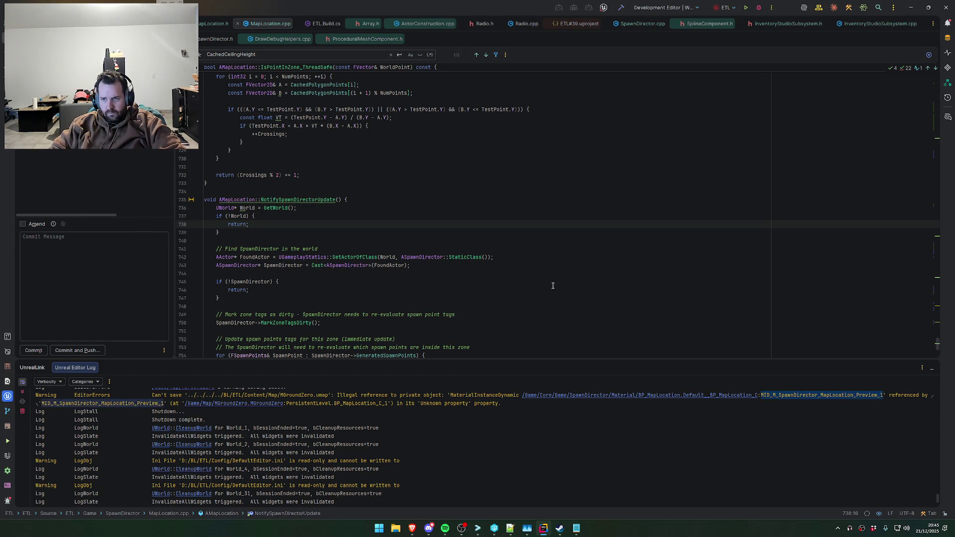
{"action": "left_click_drag", "start_coordinate": [165, 402], "coordinate": [161, 402]}
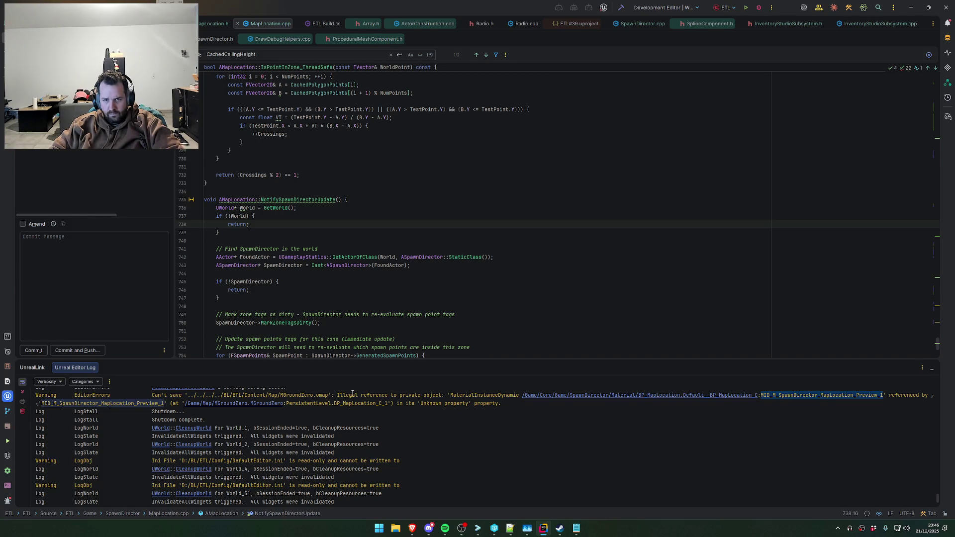
{"action": "double_click", "coordinate": [297, 395]}
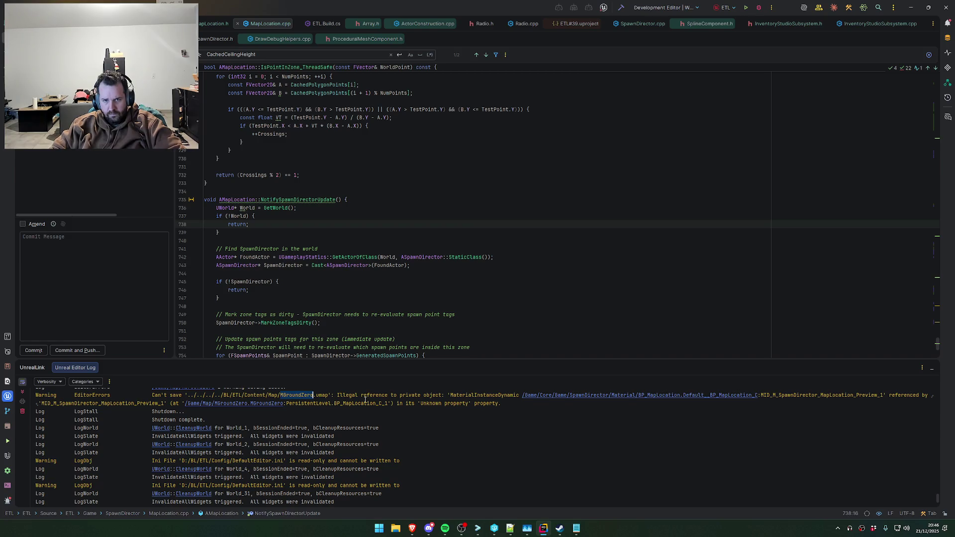
{"action": "left_click", "coordinate": [215, 24]}
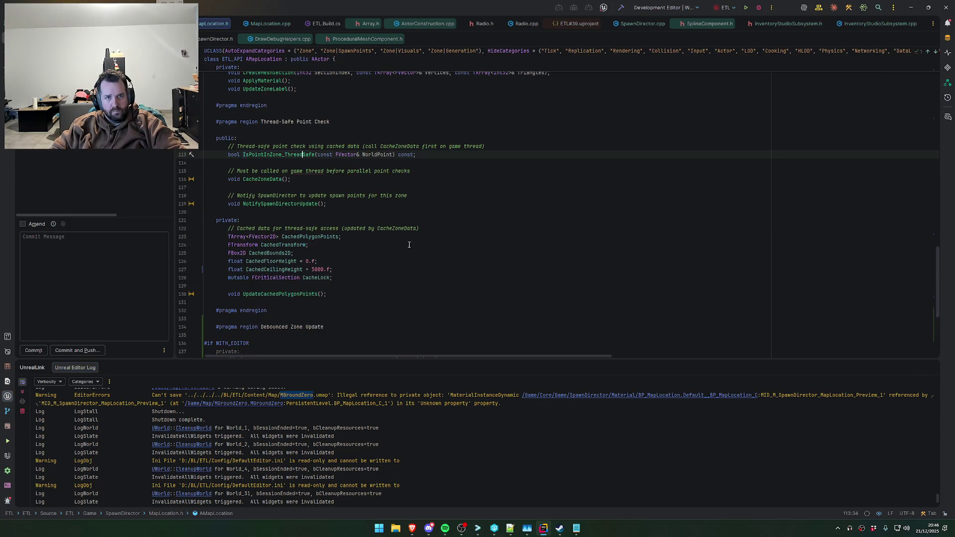
Jump to the DynamicMaterial member in MapLocation.h and find usages of UMaterialInstanceDynamic
{"action": "left_click", "coordinate": [488, 209]}
{"action": "key", "text": "ctrl+F12"}
{"action": "type", "text": "d"}
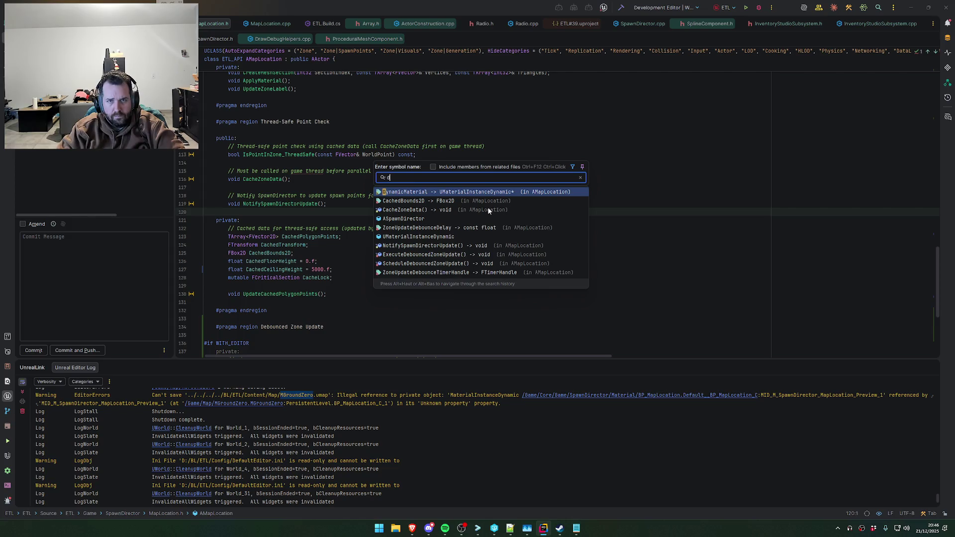
{"action": "left_click", "coordinate": [519, 193]}
{"action": "left_click", "coordinate": [275, 170]}
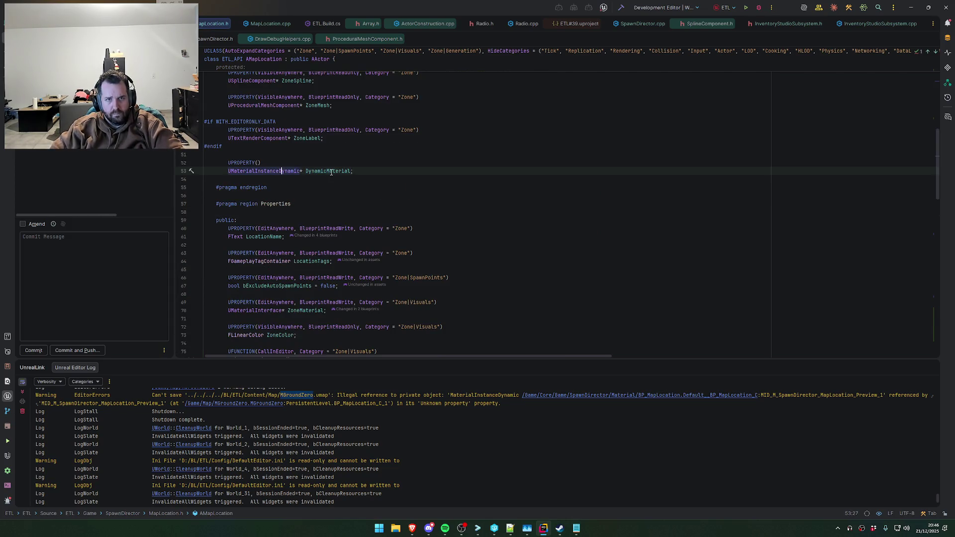
{"action": "right_click", "coordinate": [276, 171]}
{"action": "left_click", "coordinate": [304, 211]}
Add Transient to DynamicMaterial's UPROPERTY and find all usages of DynamicMaterial
{"action": "left_click", "coordinate": [259, 163]}
{"action": "type", "text": "Tr"}
{"action": "key", "text": "Return"}
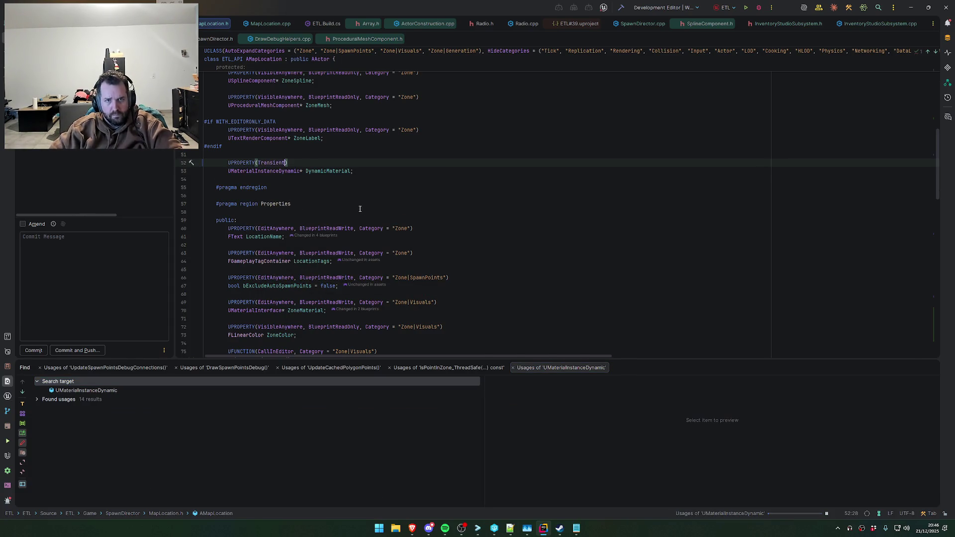
{"action": "scroll", "coordinate": [348, 214], "scroll_direction": "down", "scroll_amount": 15}
{"action": "left_click", "coordinate": [349, 212]}
{"action": "key", "text": "ctrl+alt+Left"}
{"action": "right_click", "coordinate": [321, 171]}
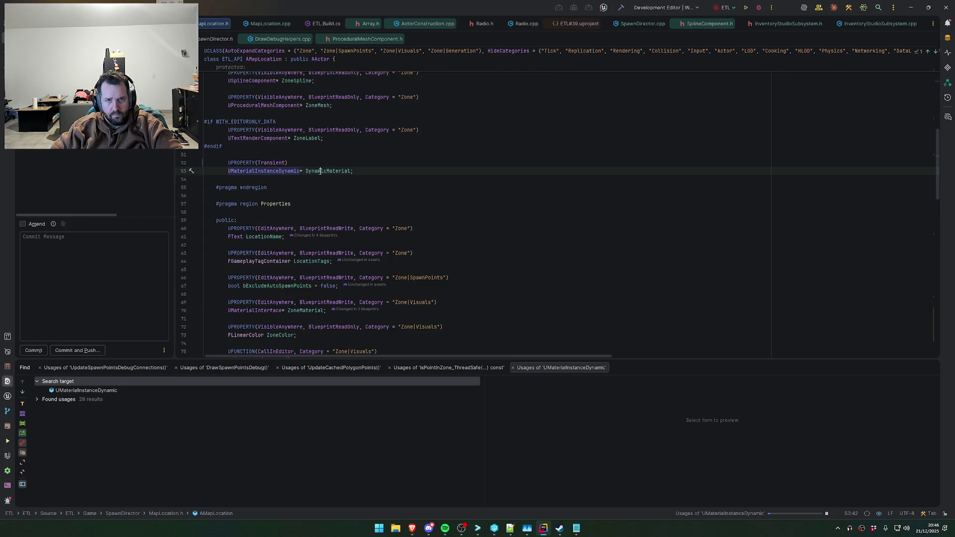
{"action": "left_click", "coordinate": [359, 231]}
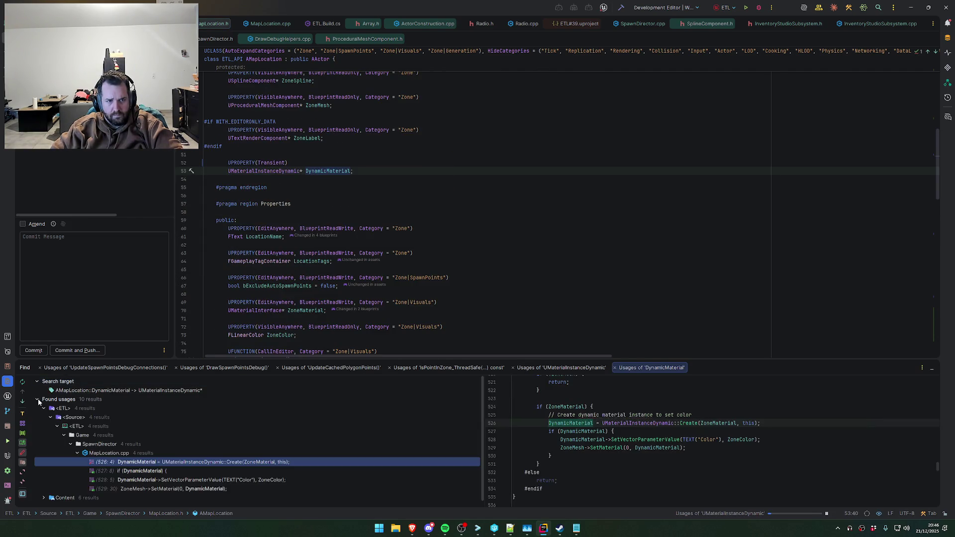
Review DynamicMaterial's null check, creation, SetVectorParameterValue and SetMaterial usages, then start the build
{"action": "double_click", "coordinate": [142, 471]}
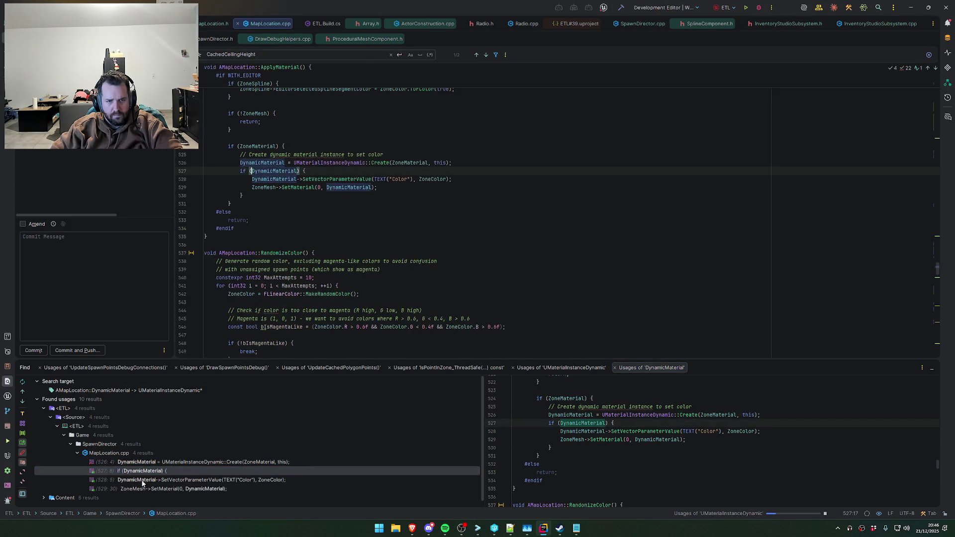
{"action": "scroll", "coordinate": [271, 325], "scroll_direction": "up", "scroll_amount": 1}
{"action": "scroll", "coordinate": [271, 326], "scroll_direction": "up", "scroll_amount": 4}
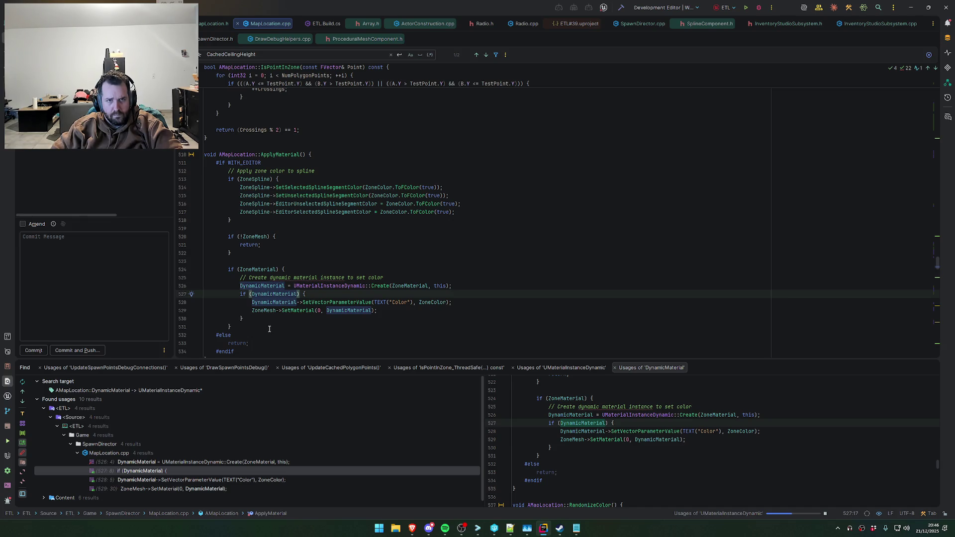
{"action": "left_click", "coordinate": [167, 481]}
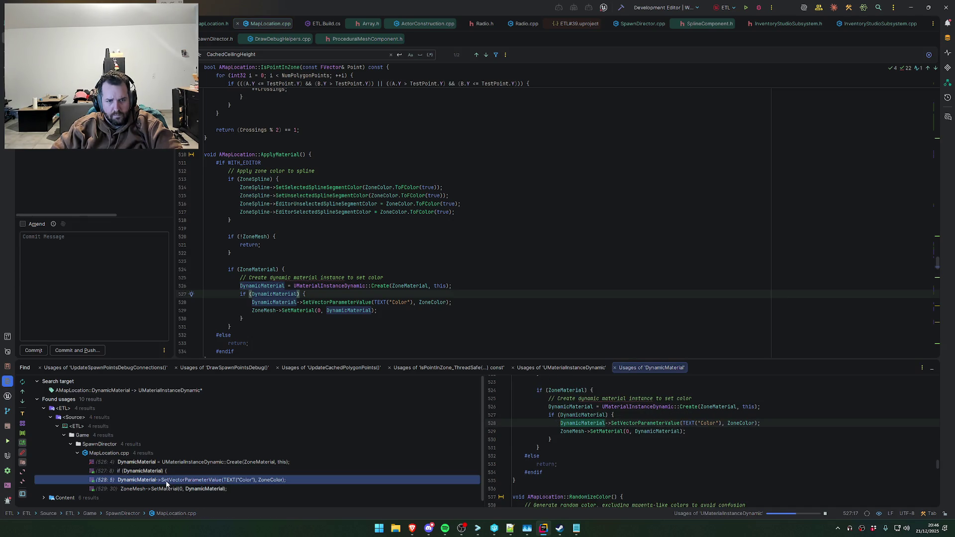
{"action": "left_click", "coordinate": [171, 491]}
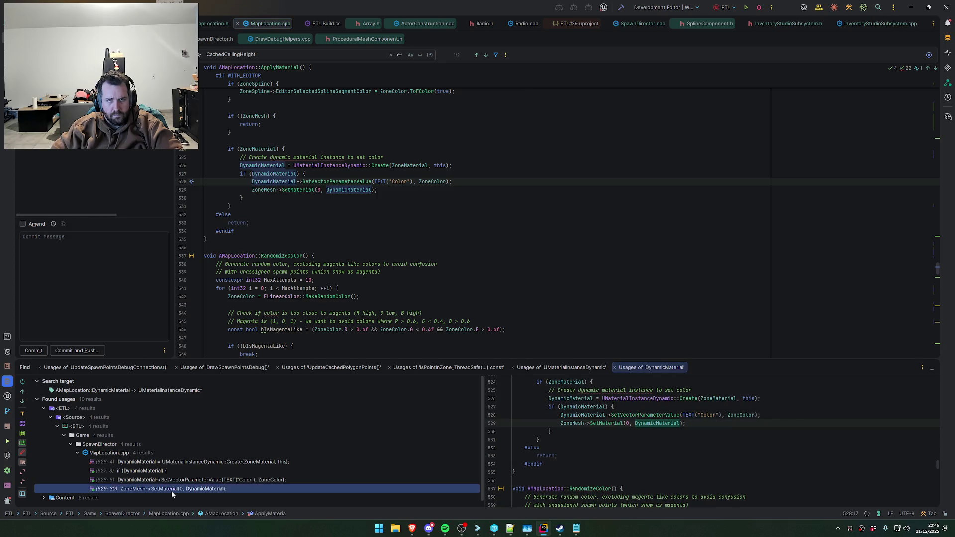
{"action": "double_click", "coordinate": [183, 463]}
{"action": "scroll", "coordinate": [325, 293], "scroll_direction": "up", "scroll_amount": 4}
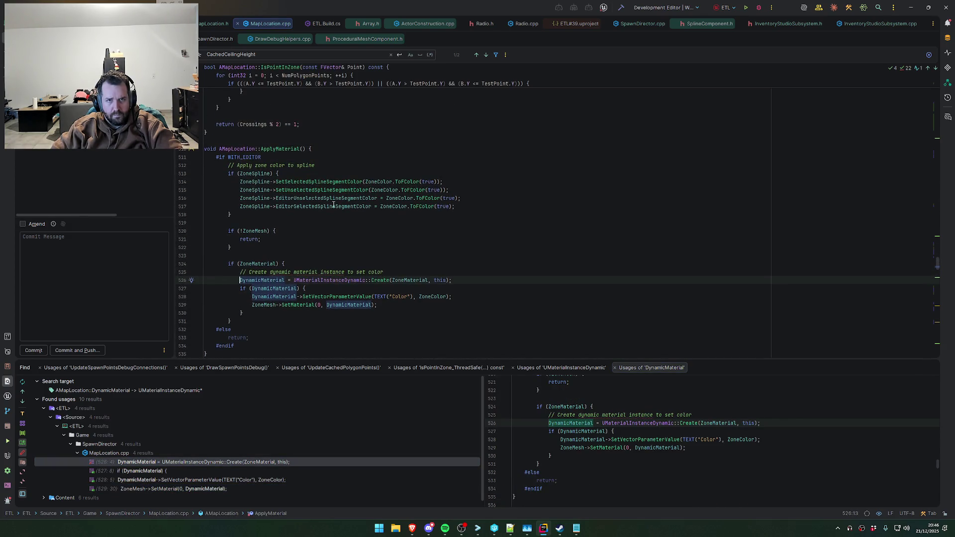
{"action": "scroll", "coordinate": [697, 74], "scroll_direction": "up", "scroll_amount": 20}
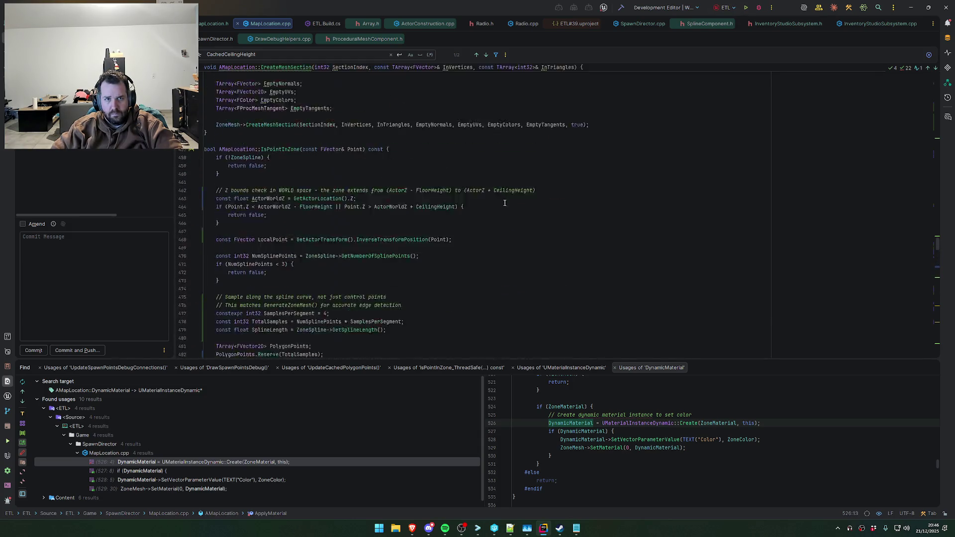
{"action": "left_click", "coordinate": [745, 8]}
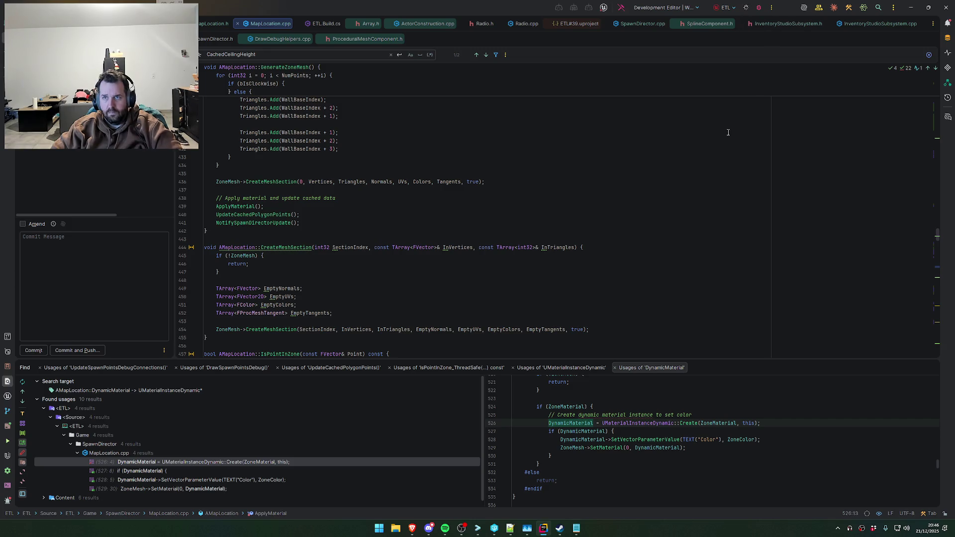
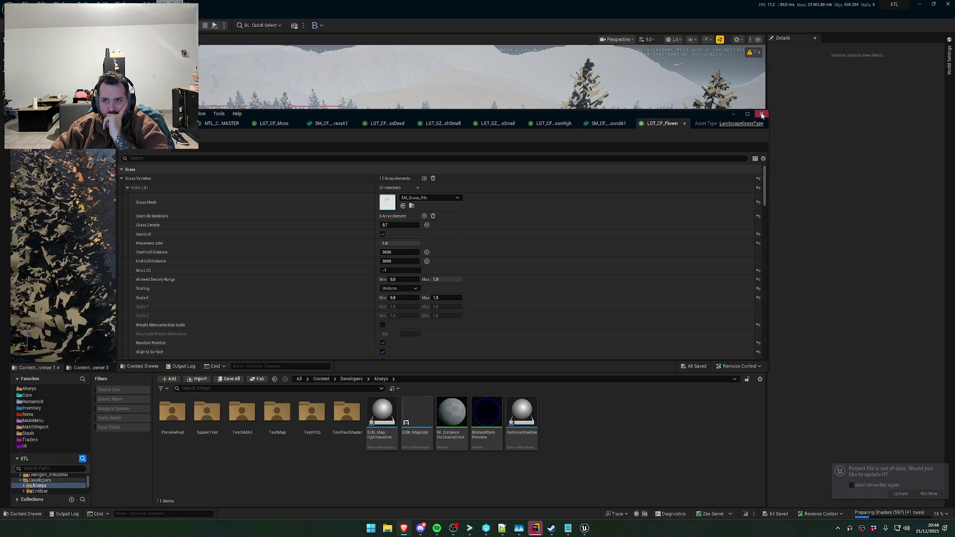
Close the LGT_CF_Flower grass-type editor and select the landscape streaming proxy in the level
{"action": "left_click", "coordinate": [762, 114]}
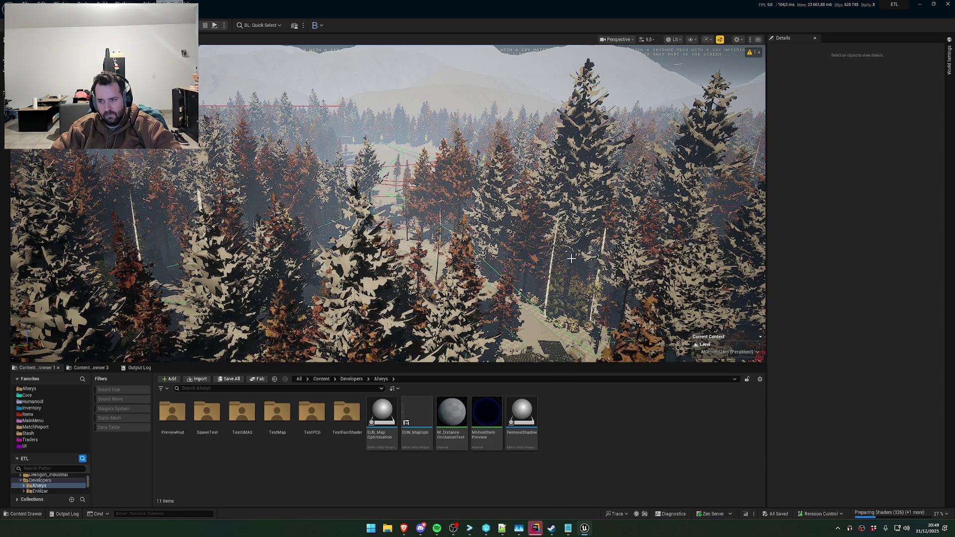
{"action": "left_click", "coordinate": [535, 528]}
{"action": "left_click", "coordinate": [535, 528]}
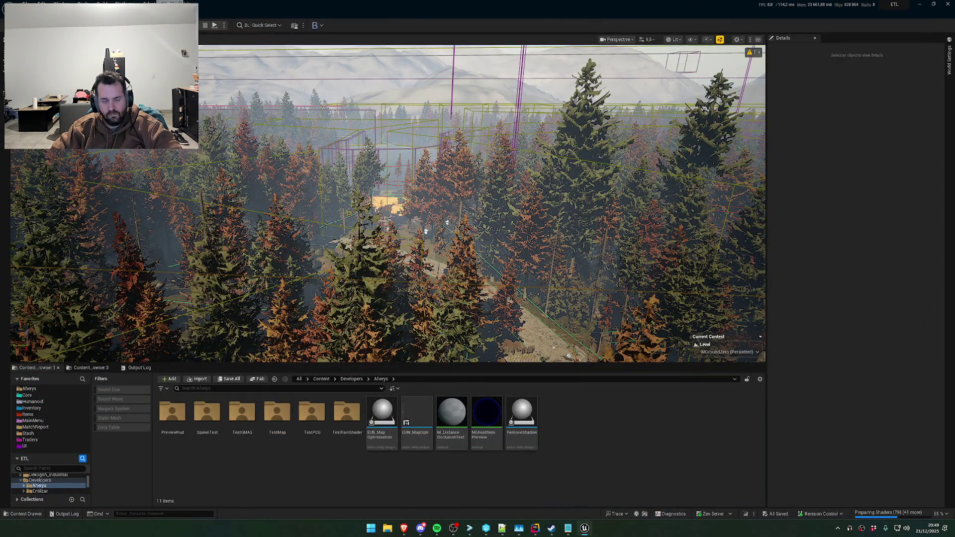
{"action": "left_click", "coordinate": [528, 250]}
Frame the landscape and start a new Foliage > Procedural Vegetation asset in the Content Browser
{"action": "key", "text": "f"}
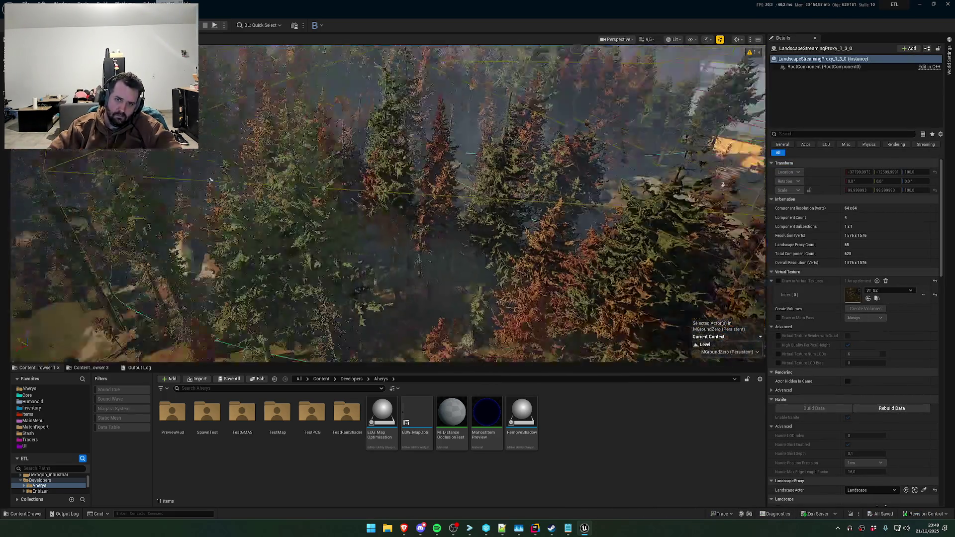
{"action": "right_click", "coordinate": [575, 419]}
{"action": "left_click", "coordinate": [563, 432]}
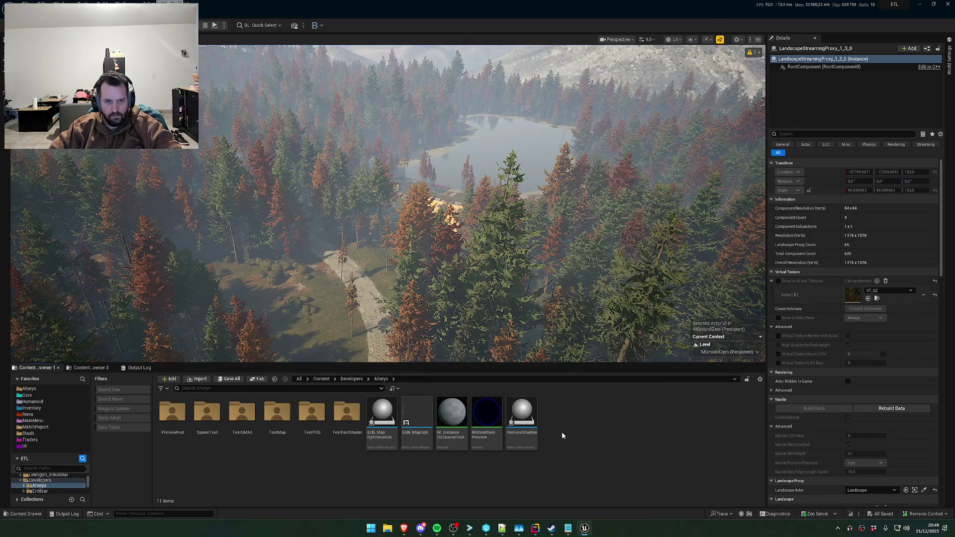
{"action": "right_click", "coordinate": [564, 431]}
{"action": "mouse_move", "coordinate": [597, 381]}
{"action": "mouse_move", "coordinate": [665, 411]}
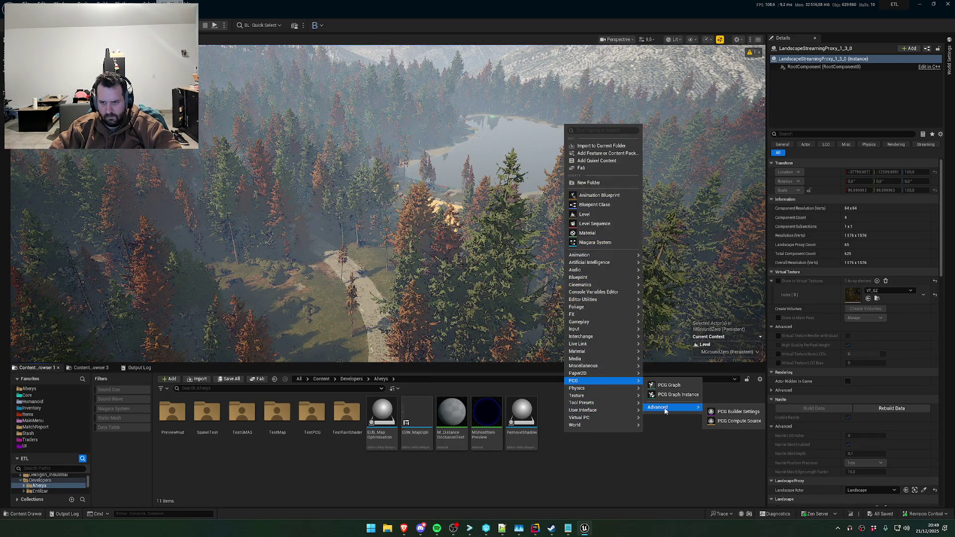
{"action": "mouse_move", "coordinate": [608, 332]}
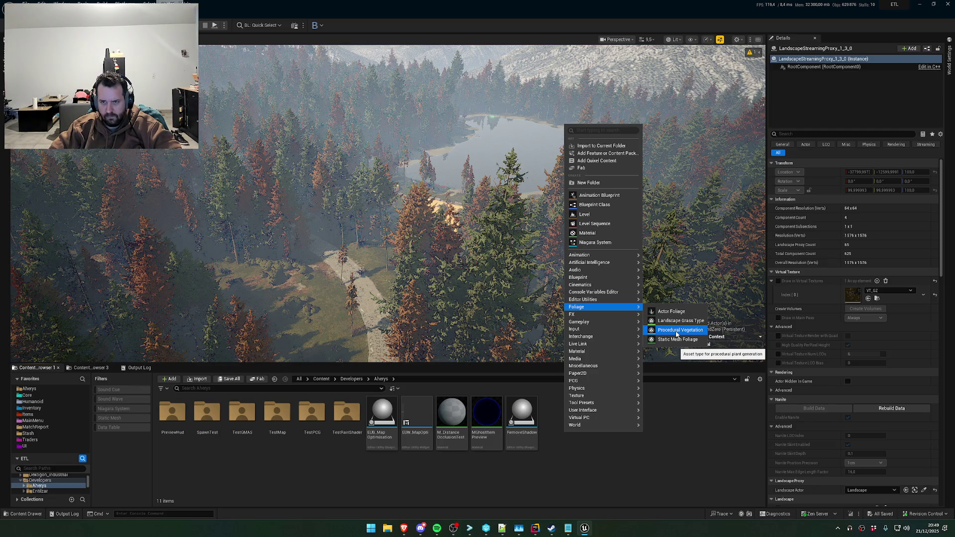
{"action": "left_click", "coordinate": [678, 331]}
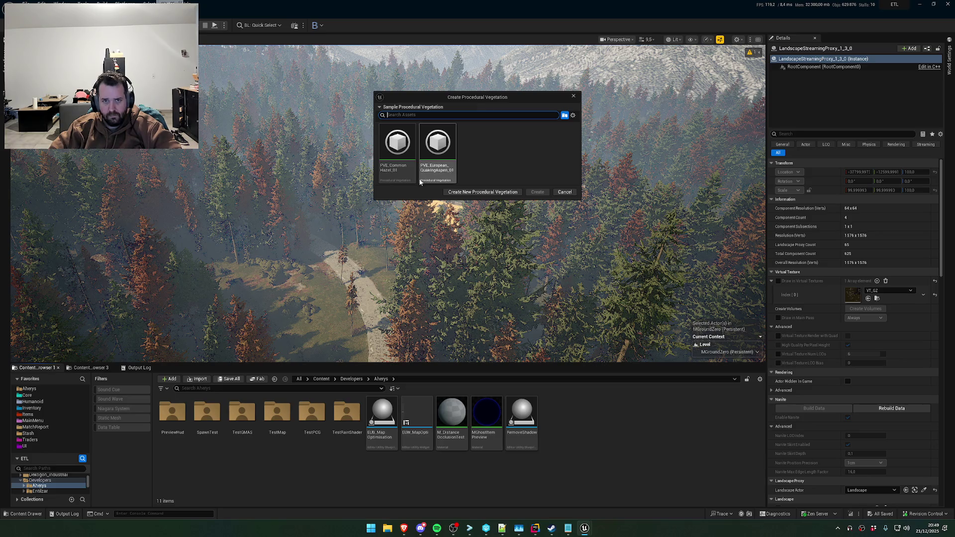
Create the asset from the European Quaking Aspen sample and keep the name PVE_European_QuakingAspen_01
{"action": "left_click", "coordinate": [406, 175]}
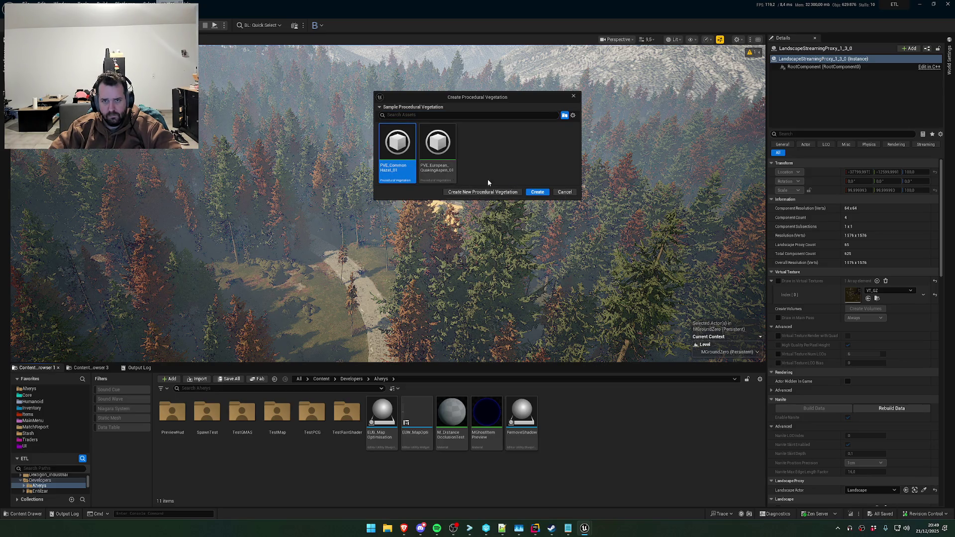
{"action": "left_click", "coordinate": [432, 171]}
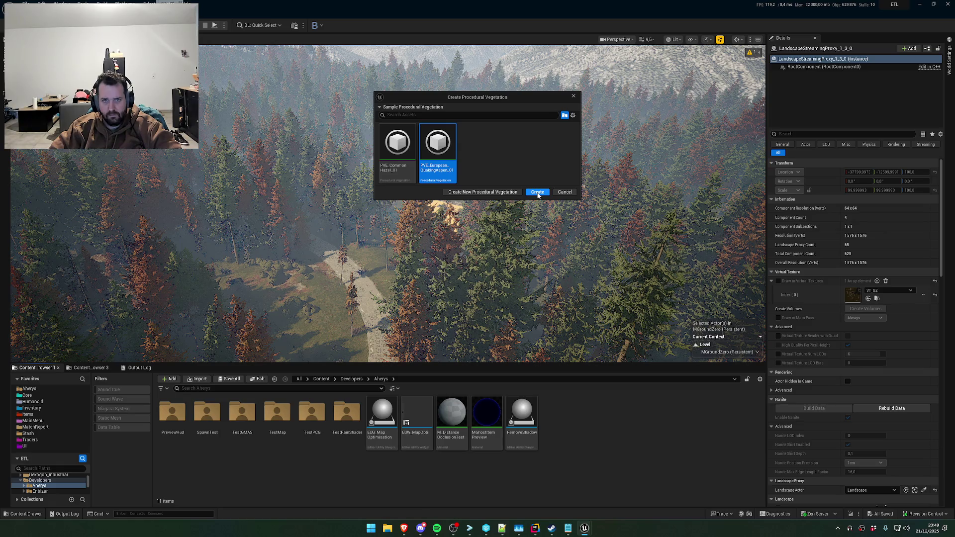
{"action": "left_click", "coordinate": [538, 193]}
{"action": "key", "text": "Return"}
Open the new aspen vegetation asset and maximize its editor to full screen
{"action": "double_click", "coordinate": [526, 442]}
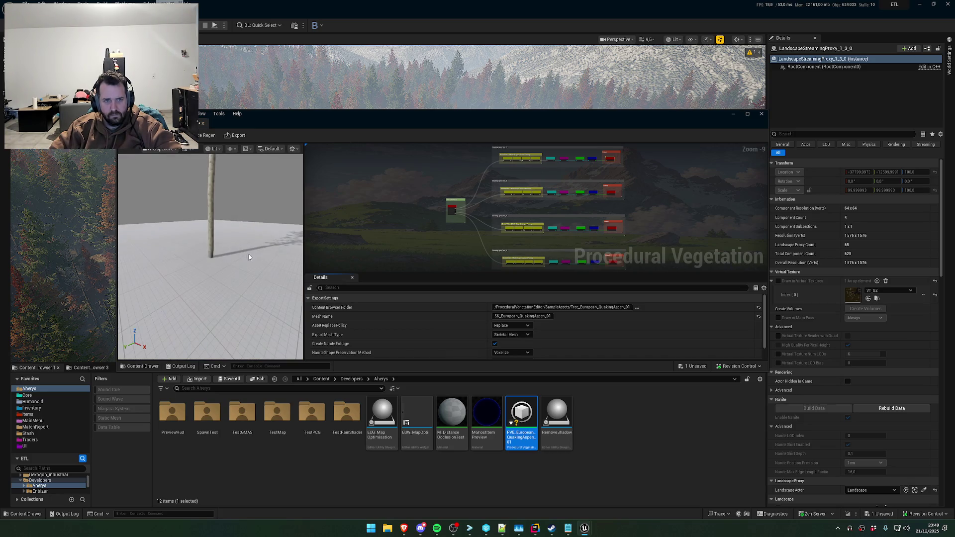
{"action": "scroll", "coordinate": [210, 257], "scroll_direction": "up", "scroll_amount": 6}
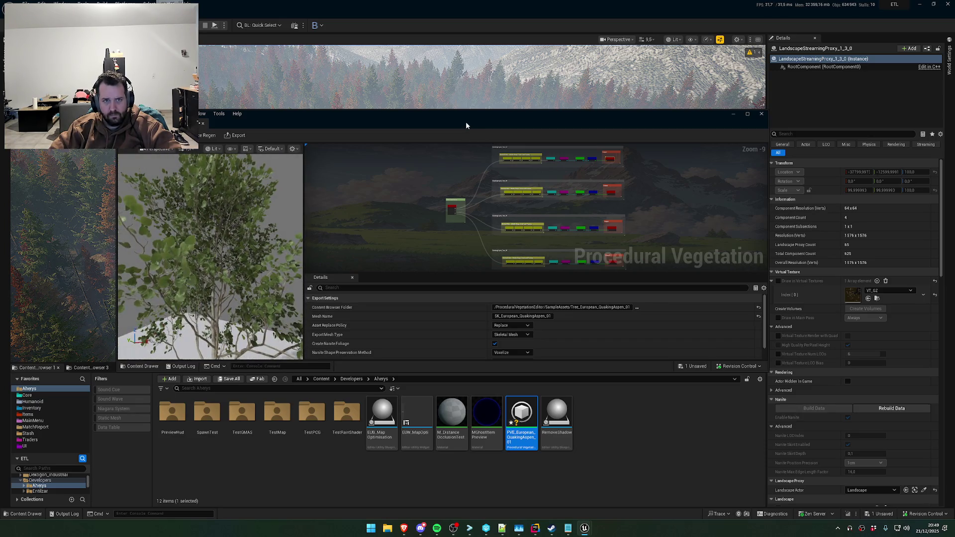
{"action": "double_click", "coordinate": [466, 121]}
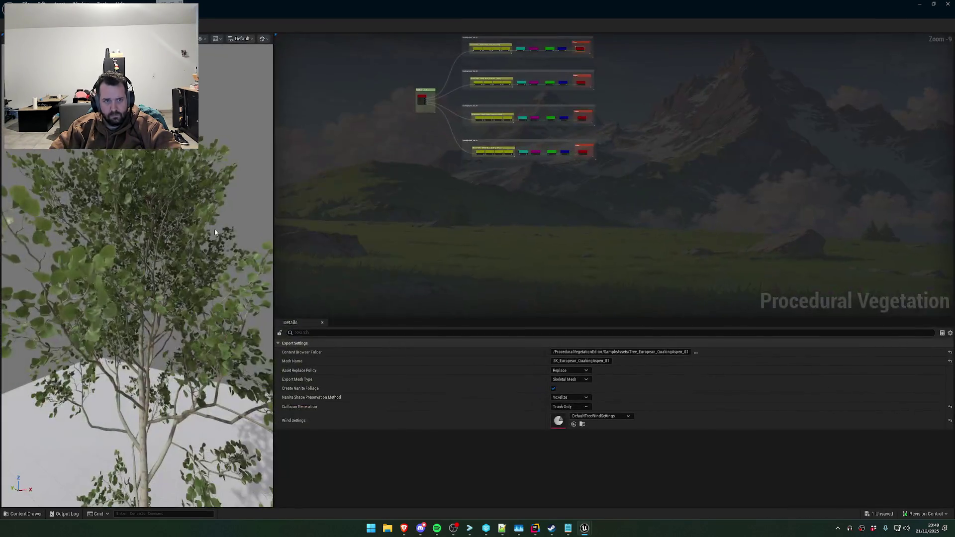
{"action": "scroll", "coordinate": [137, 299], "scroll_direction": "down", "scroll_amount": 5}
{"action": "scroll", "coordinate": [136, 298], "scroll_direction": "up", "scroll_amount": 5}
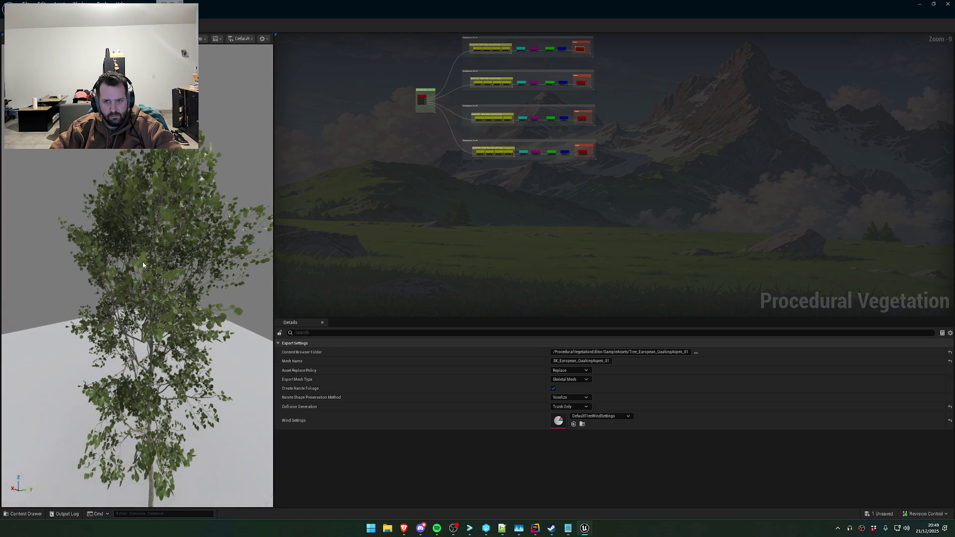
{"action": "scroll", "coordinate": [496, 141], "scroll_direction": "up", "scroll_amount": 10}
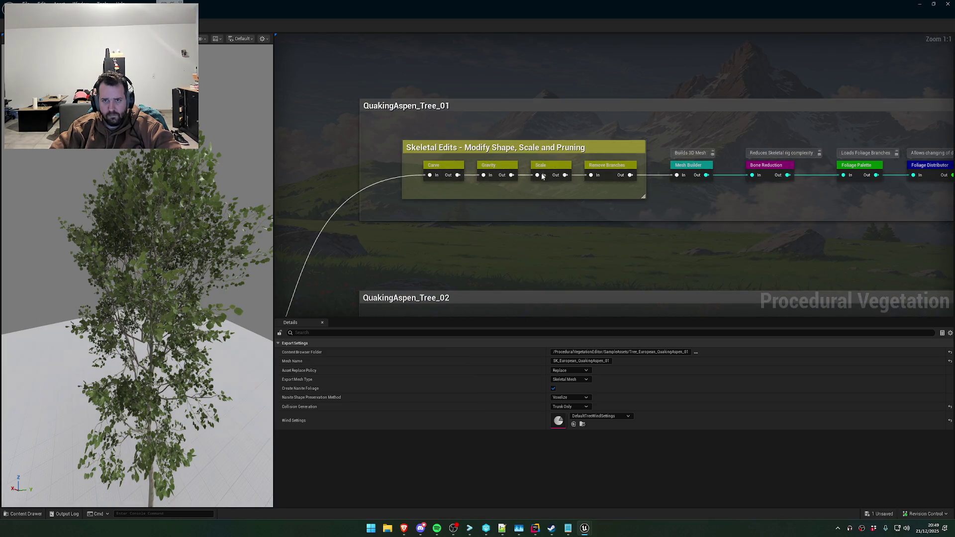
Inspect the Remove Branches node and the Tree Data Preset loader's chosen preset
{"action": "left_click", "coordinate": [614, 168]}
{"action": "left_click", "coordinate": [602, 218]}
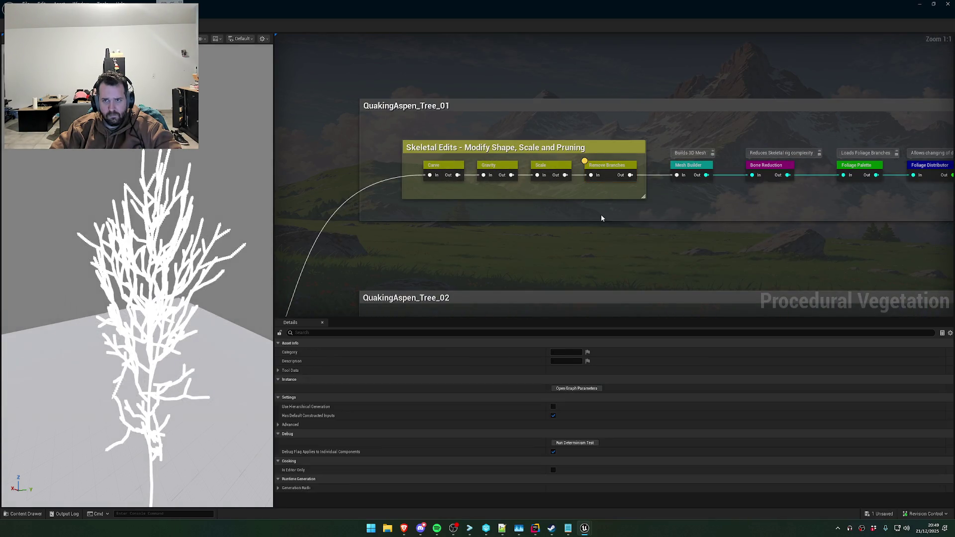
{"action": "left_click_drag", "start_coordinate": [529, 274], "coordinate": [625, 121]}
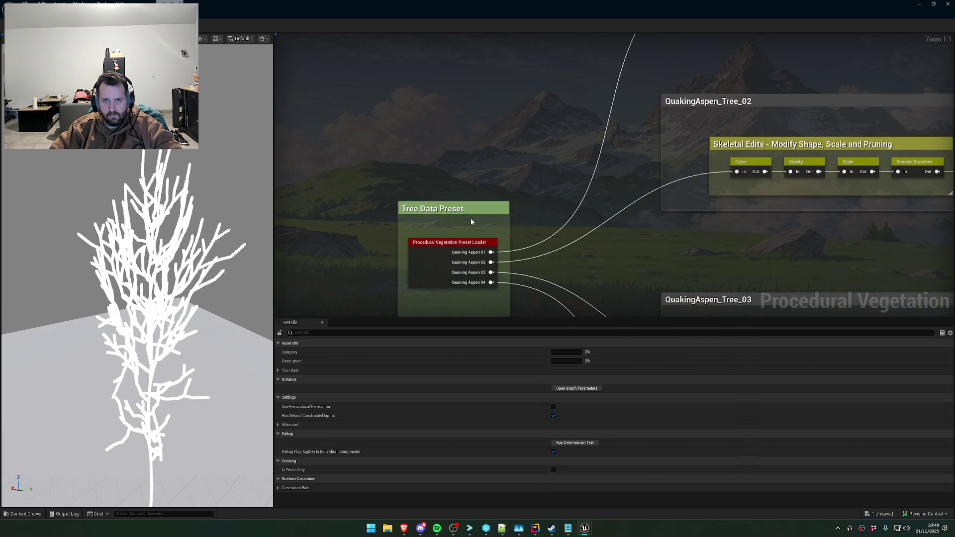
{"action": "left_click", "coordinate": [427, 264]}
Pan across the QuakingAspen_Tree_01 to Tree_03 groups and open the PVE_QuakingAspen_Data preset
{"action": "mouse_move", "coordinate": [580, 208]}
{"action": "left_mouse_down"}
{"action": "mouse_move", "coordinate": [557, 211]}
{"action": "mouse_move", "coordinate": [523, 174]}
{"action": "mouse_move", "coordinate": [542, 178]}
{"action": "left_mouse_up"}
{"action": "scroll", "coordinate": [552, 135], "scroll_direction": "down", "scroll_amount": 7}
{"action": "scroll", "coordinate": [552, 136], "scroll_direction": "up", "scroll_amount": 5}
{"action": "mouse_move", "coordinate": [552, 135]}
{"action": "left_mouse_down"}
{"action": "mouse_move", "coordinate": [539, 136]}
{"action": "mouse_move", "coordinate": [574, 156]}
{"action": "mouse_move", "coordinate": [458, 212]}
{"action": "left_mouse_up"}
{"action": "scroll", "coordinate": [459, 212], "scroll_direction": "up", "scroll_amount": 1}
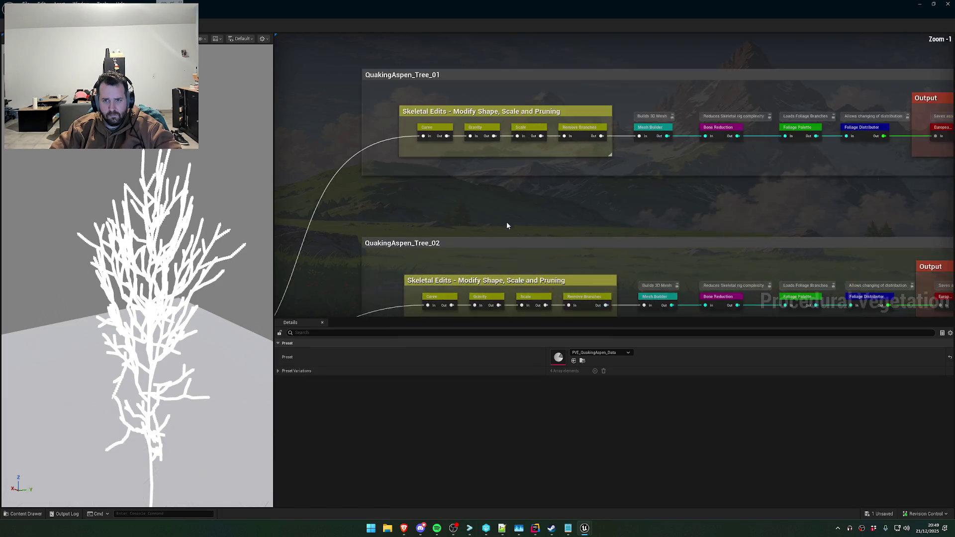
{"action": "double_click", "coordinate": [555, 362]}
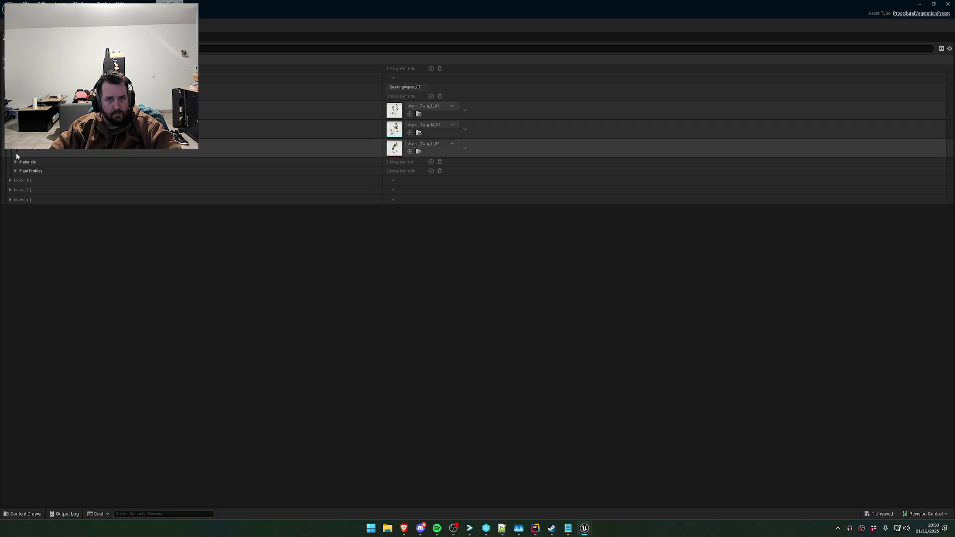
Expand the preset's Materials, then swap the graph preset to PVE_CommonHazel_Data and back to PVE_QuakingAspen_Data
{"action": "left_click", "coordinate": [15, 162]}
{"action": "left_click", "coordinate": [367, 10]}
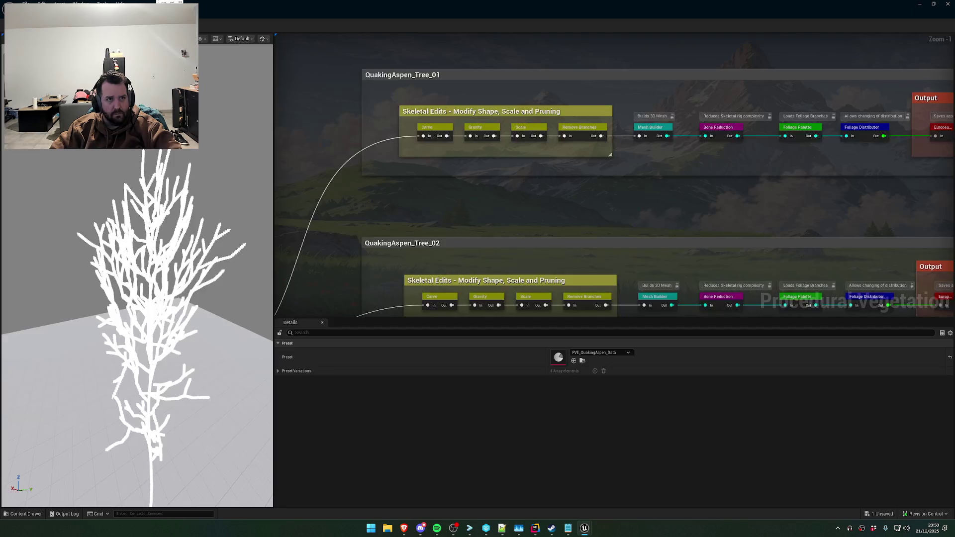
{"action": "left_click", "coordinate": [600, 353]}
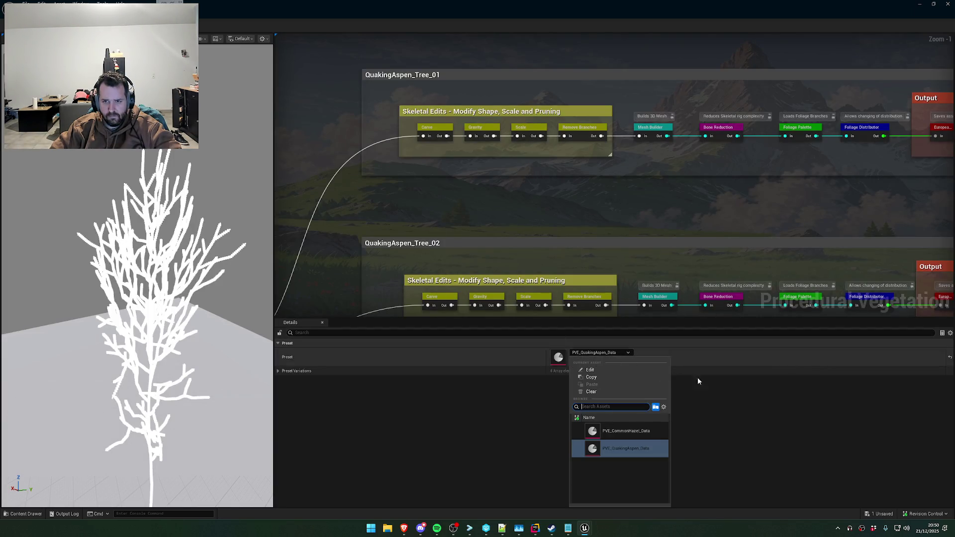
{"action": "left_click", "coordinate": [641, 433]}
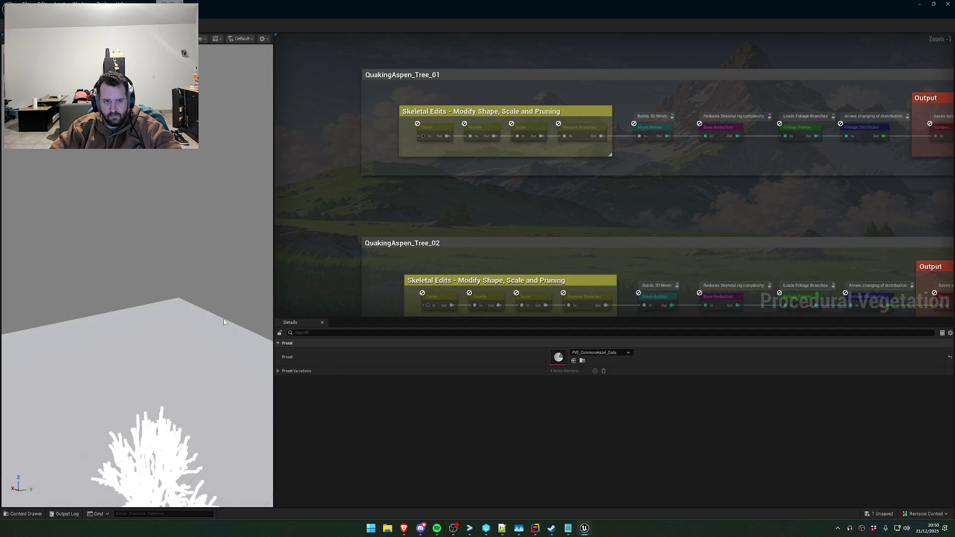
{"action": "left_click", "coordinate": [592, 353]}
{"action": "left_click", "coordinate": [617, 448]}
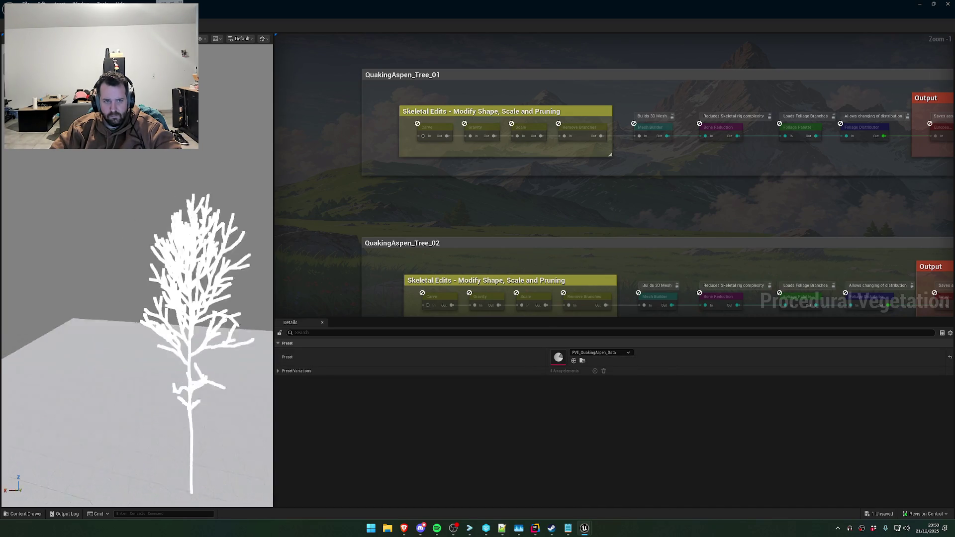
Undo the last preset edit and inspect the Tree Data Preset comment box in the graph
{"action": "left_click", "coordinate": [487, 182]}
{"action": "scroll", "coordinate": [506, 157], "scroll_direction": "down", "scroll_amount": 3}
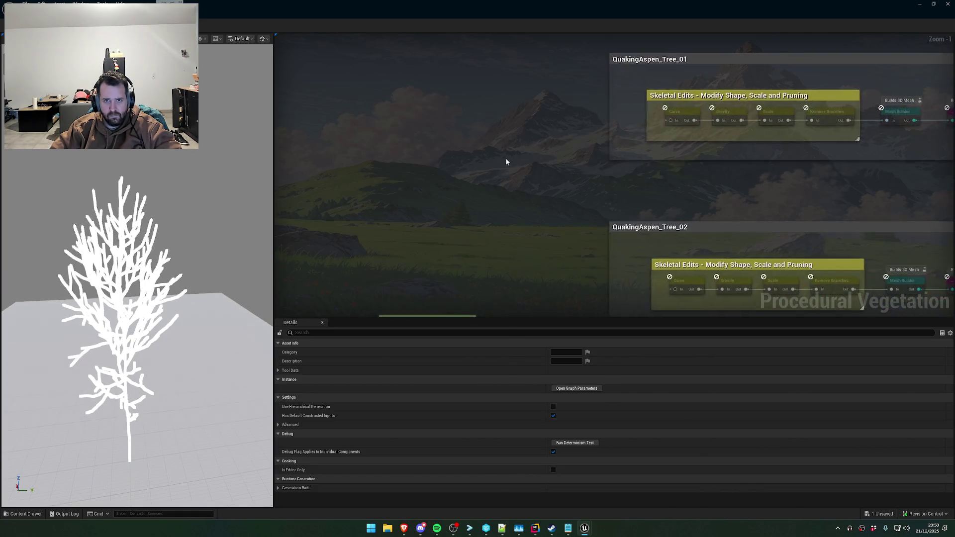
{"action": "key", "text": "ctrl+z"}
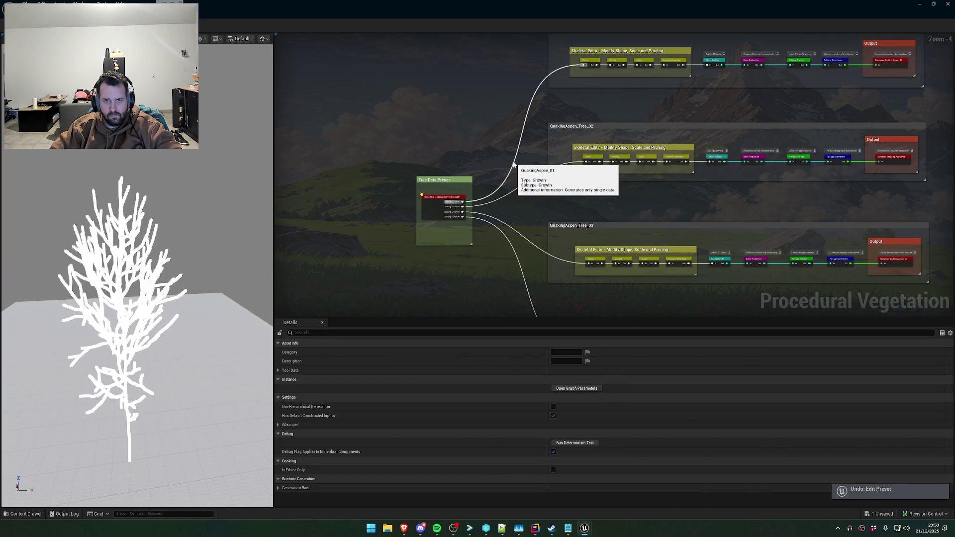
{"action": "scroll", "coordinate": [502, 157], "scroll_direction": "up", "scroll_amount": 3}
{"action": "scroll", "coordinate": [502, 154], "scroll_direction": "up", "scroll_amount": 1}
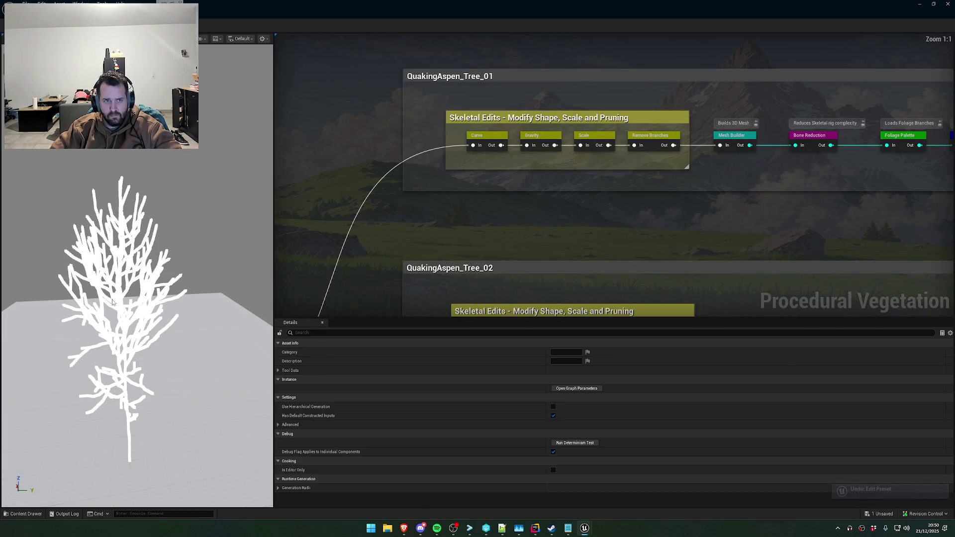
{"action": "scroll", "coordinate": [446, 222], "scroll_direction": "down", "scroll_amount": 5}
{"action": "left_click", "coordinate": [383, 238]}
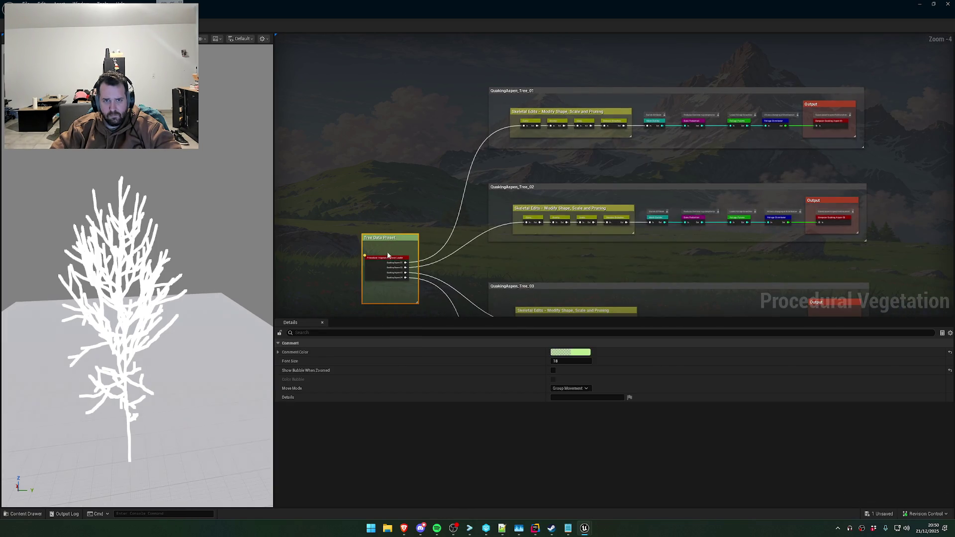
{"action": "left_click", "coordinate": [370, 140]}
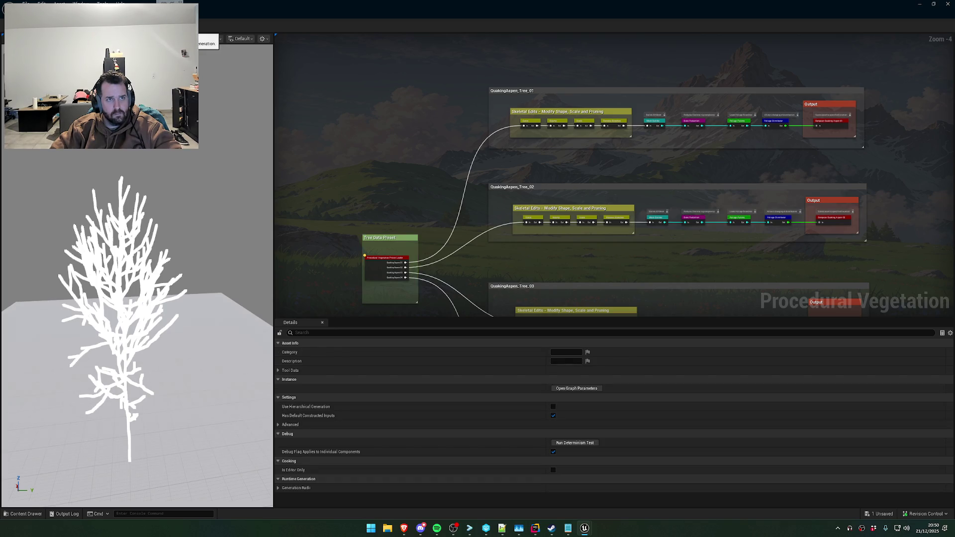
{"action": "scroll", "coordinate": [635, 156], "scroll_direction": "up", "scroll_amount": 5}
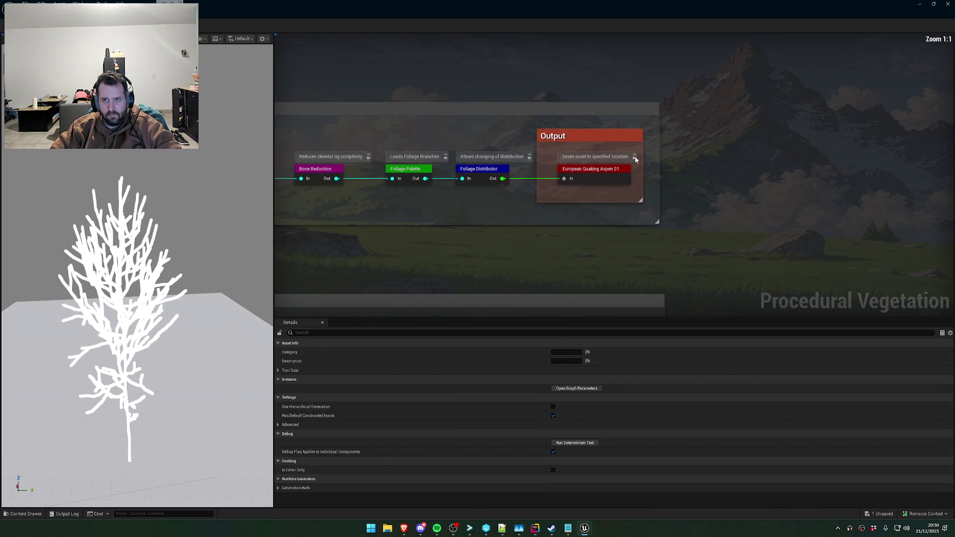
Lower the Foliage Distributor's Ethylene Threshold to 0.798222 and expand the Foliage Palette's mesh list
{"action": "left_click", "coordinate": [586, 177]}
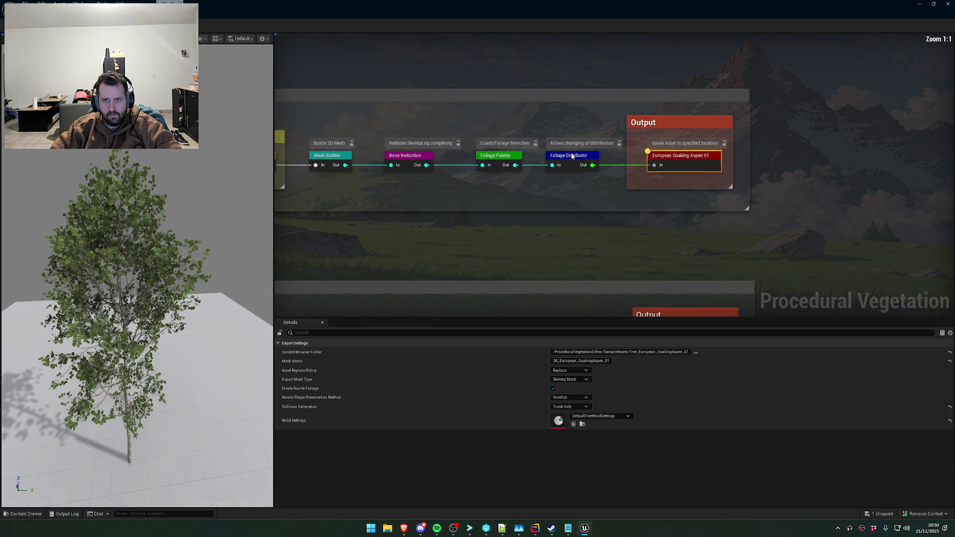
{"action": "left_click", "coordinate": [577, 157]}
{"action": "mouse_move", "coordinate": [576, 352]}
{"action": "left_mouse_down"}
{"action": "mouse_move", "coordinate": [568, 352]}
{"action": "mouse_move", "coordinate": [580, 351]}
{"action": "left_mouse_up"}
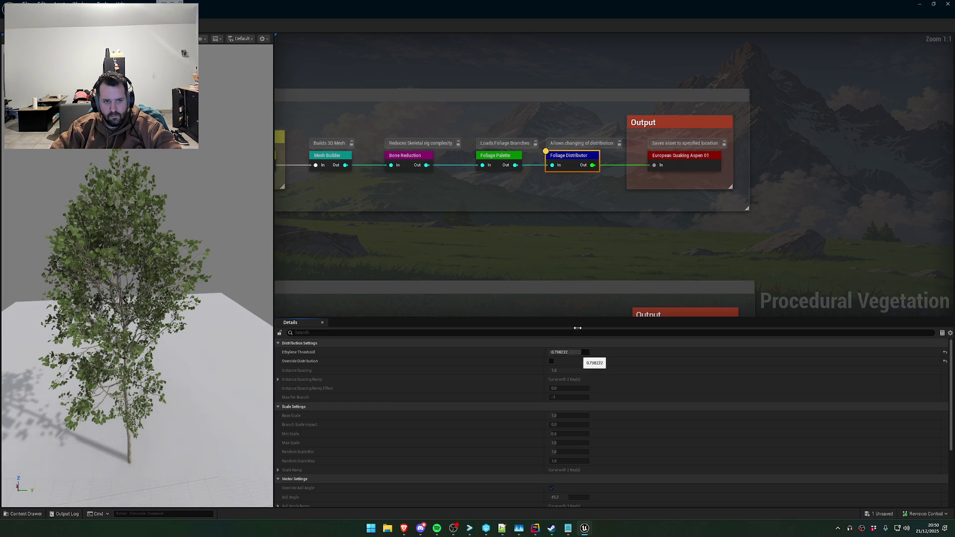
{"action": "left_click", "coordinate": [559, 180]}
{"action": "left_click", "coordinate": [279, 352]}
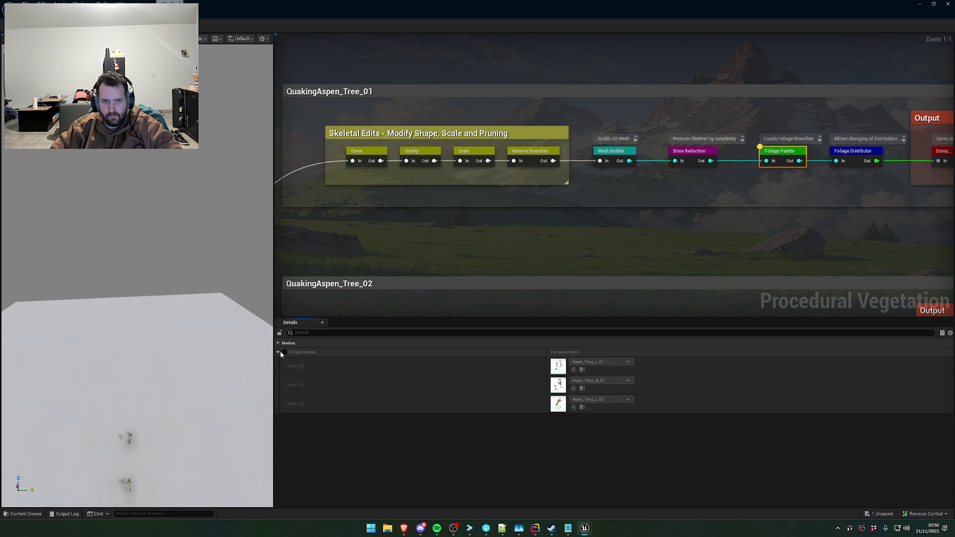
Browse to Aspen_Twig_L_01, the palette's first foliage mesh, in the Content Browser and move the editor aside
{"action": "left_click", "coordinate": [685, 128]}
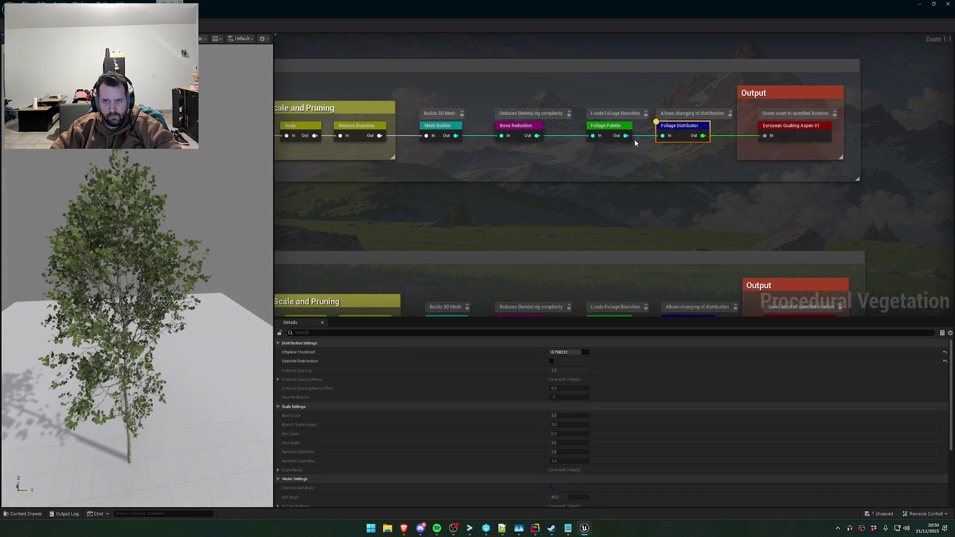
{"action": "left_click", "coordinate": [607, 128]}
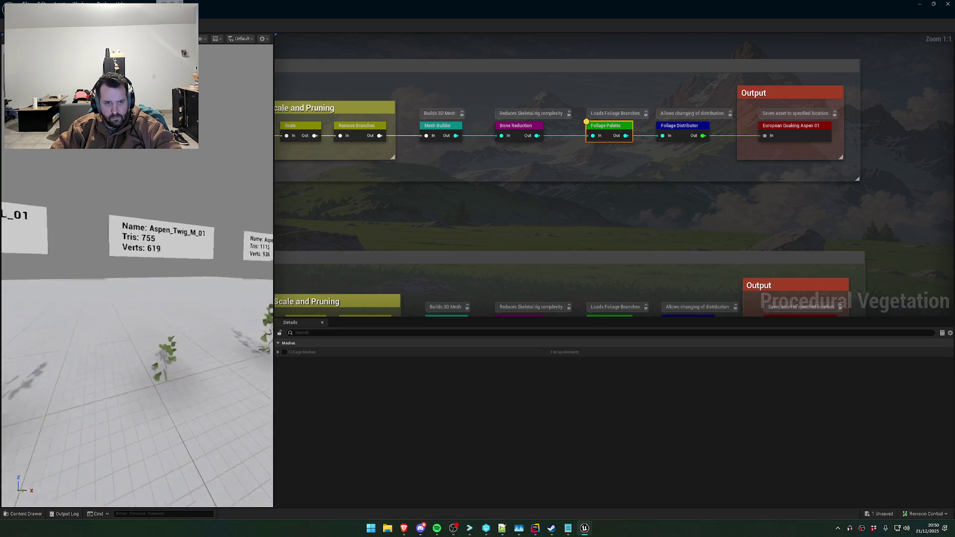
{"action": "left_click", "coordinate": [279, 351]}
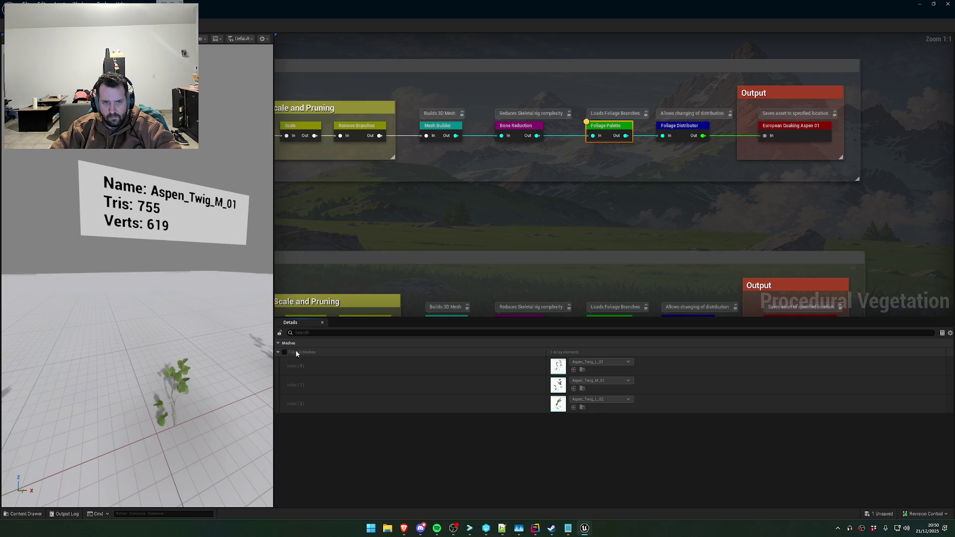
{"action": "left_click", "coordinate": [285, 352]}
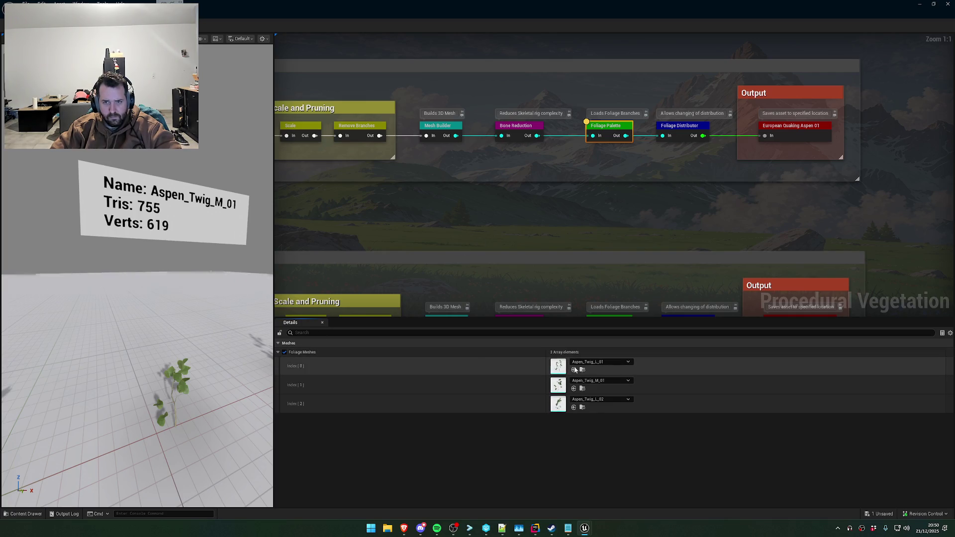
{"action": "left_click", "coordinate": [582, 371]}
{"action": "mouse_move", "coordinate": [508, 8]}
{"action": "left_mouse_down"}
{"action": "mouse_move", "coordinate": [538, 139]}
{"action": "mouse_move", "coordinate": [547, 500]}
{"action": "mouse_move", "coordinate": [515, 479]}
{"action": "mouse_move", "coordinate": [517, 467]}
{"action": "left_mouse_up"}
Look through the Hazel, Aspen and PCG sample folders, ending in Tree_European_QuakingAspen_01
{"action": "left_click", "coordinate": [466, 379]}
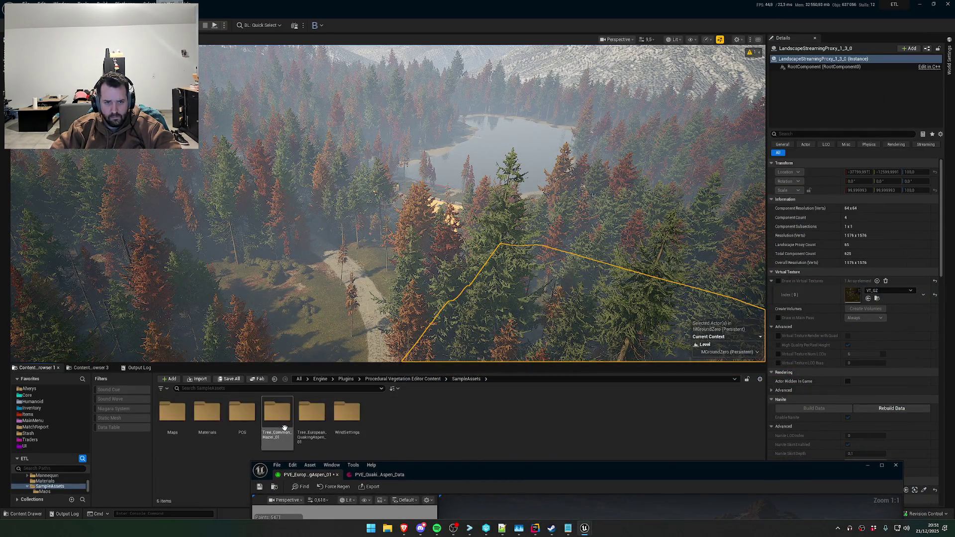
{"action": "left_click", "coordinate": [278, 420]}
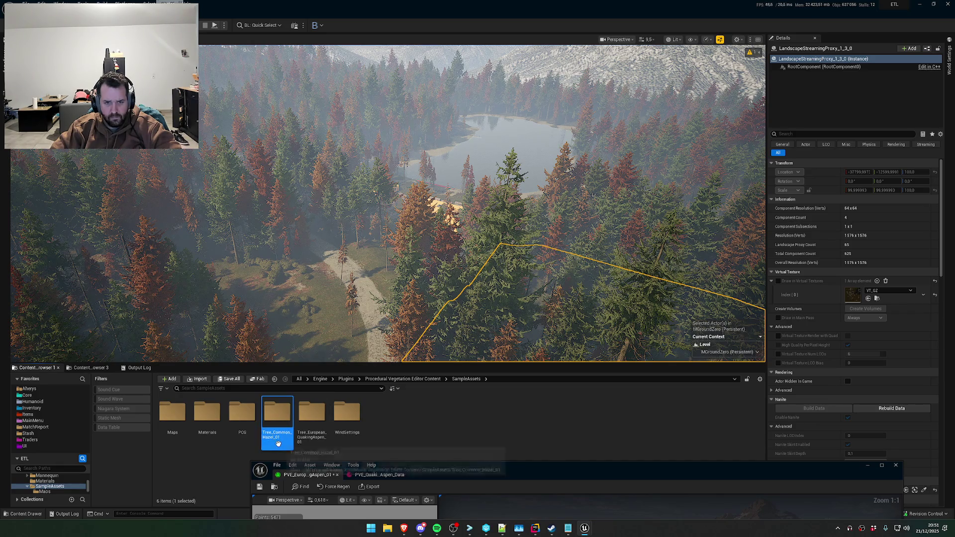
{"action": "double_click", "coordinate": [312, 421]}
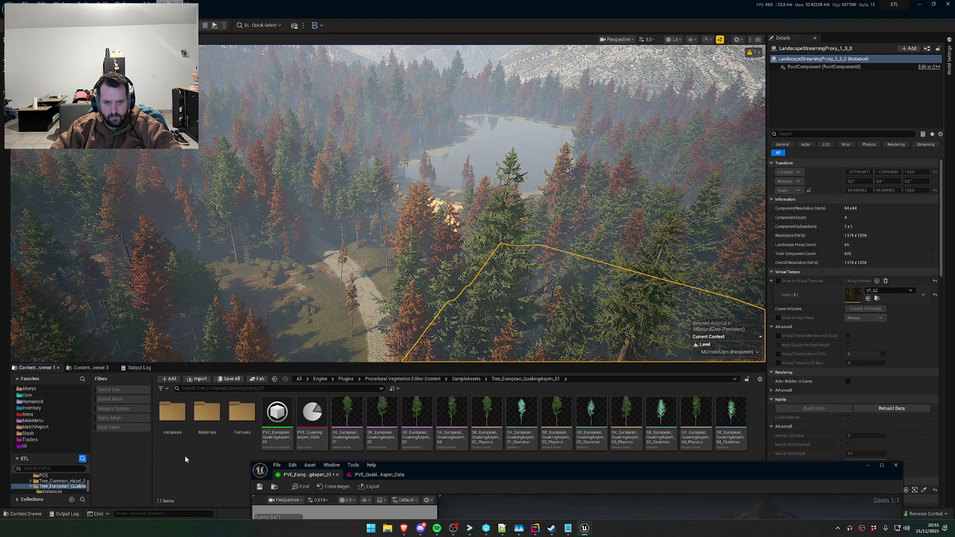
{"action": "key", "text": "alt+Left"}
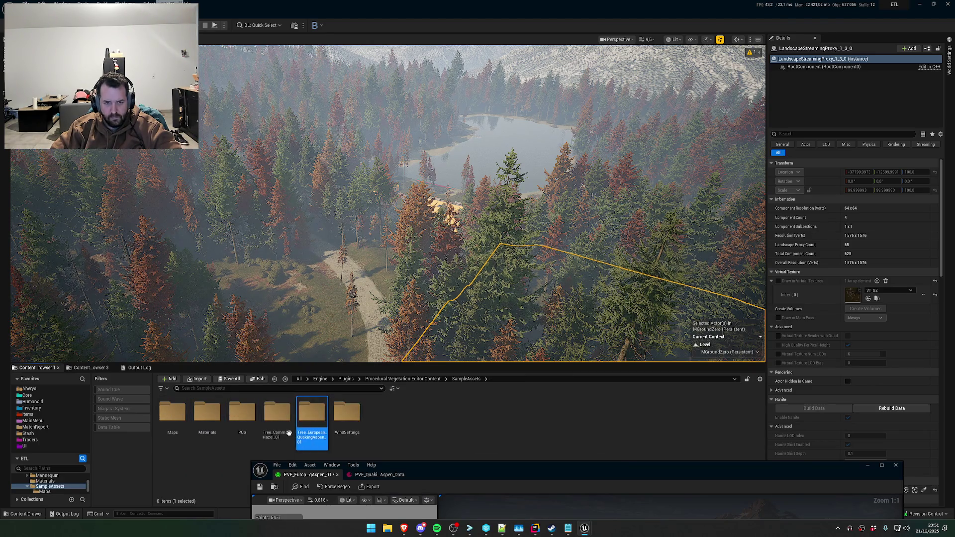
{"action": "double_click", "coordinate": [277, 415]}
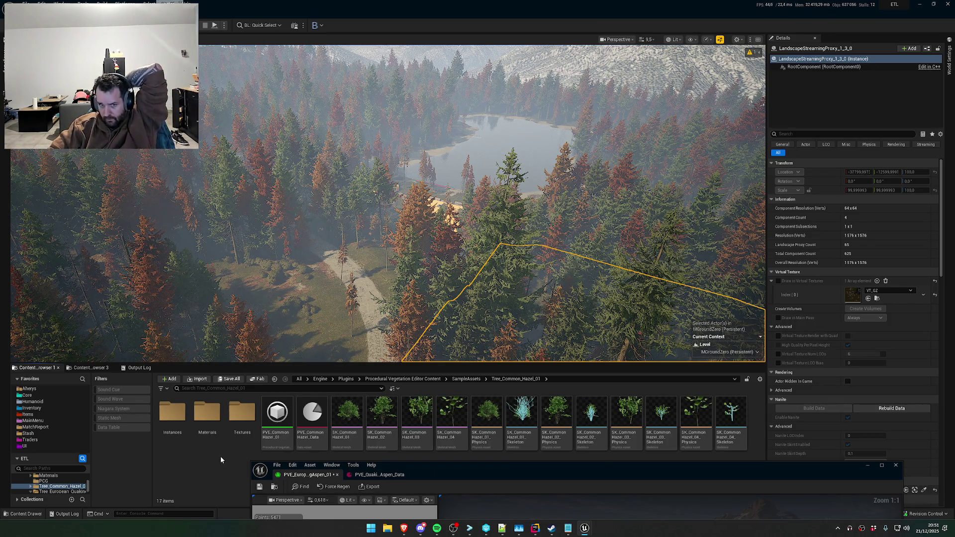
{"action": "key", "text": "alt+Left"}
{"action": "left_click", "coordinate": [177, 417]}
{"action": "double_click", "coordinate": [242, 416]}
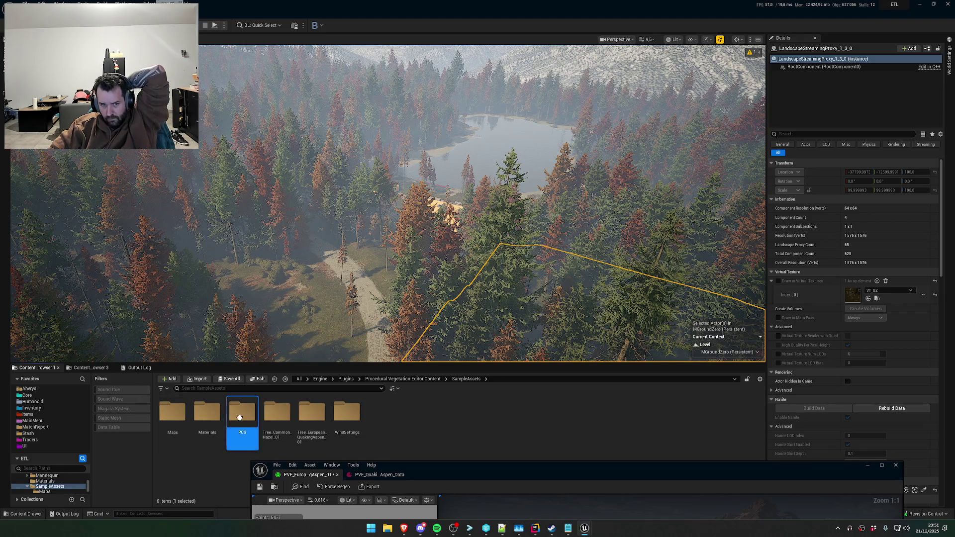
{"action": "key", "text": "alt+Left"}
{"action": "double_click", "coordinate": [316, 417]}
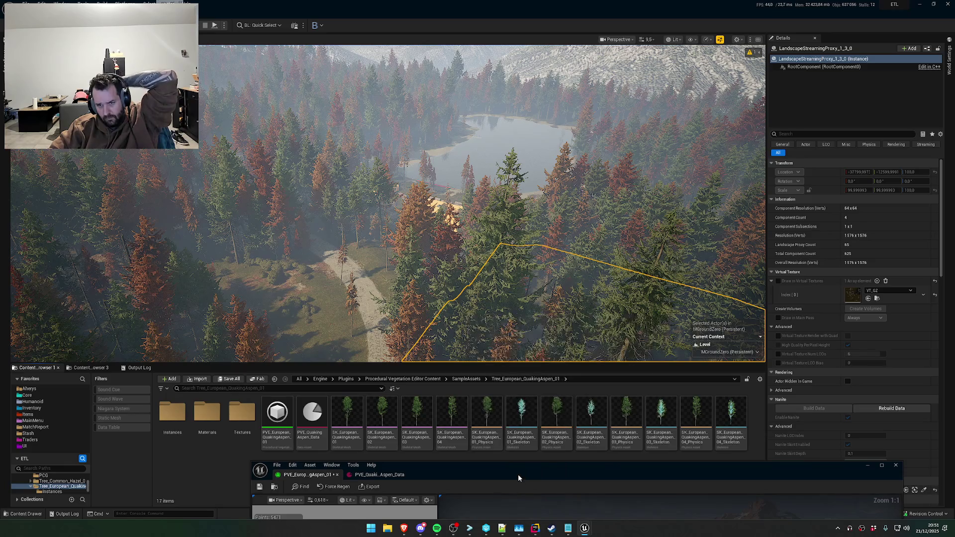
{"action": "left_click_drag", "start_coordinate": [518, 473], "coordinate": [464, 213]}
Set the export type to batch export of all Aspen outputs, then cancel without exporting
{"action": "left_click", "coordinate": [324, 218]}
{"action": "left_click", "coordinate": [476, 188]}
{"action": "left_click", "coordinate": [488, 206]}
{"action": "left_click", "coordinate": [523, 343]}
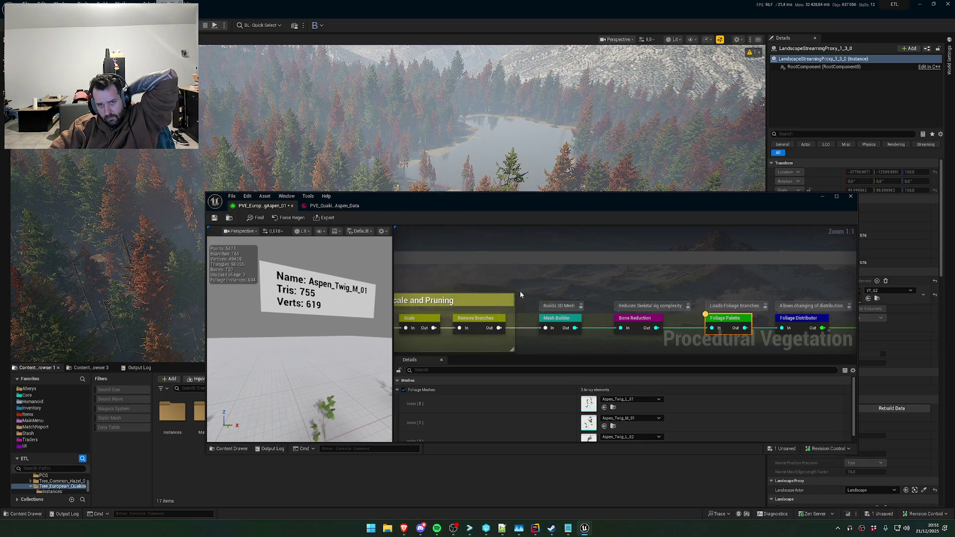
Show the Mesh Builder settings (Max Divisions 24) and orbit the preview around the bare tree
{"action": "mouse_move", "coordinate": [523, 275]}
{"action": "left_mouse_down"}
{"action": "mouse_move", "coordinate": [498, 186]}
{"action": "mouse_move", "coordinate": [471, 223]}
{"action": "left_mouse_up"}
{"action": "left_click", "coordinate": [504, 274]}
{"action": "scroll", "coordinate": [467, 418], "scroll_direction": "down", "scroll_amount": 5}
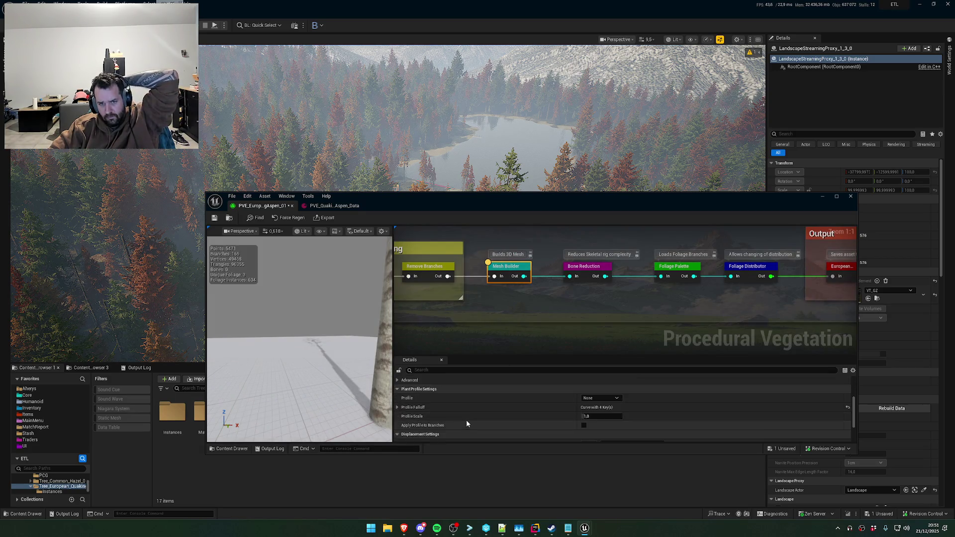
{"action": "scroll", "coordinate": [473, 409], "scroll_direction": "down", "scroll_amount": 2}
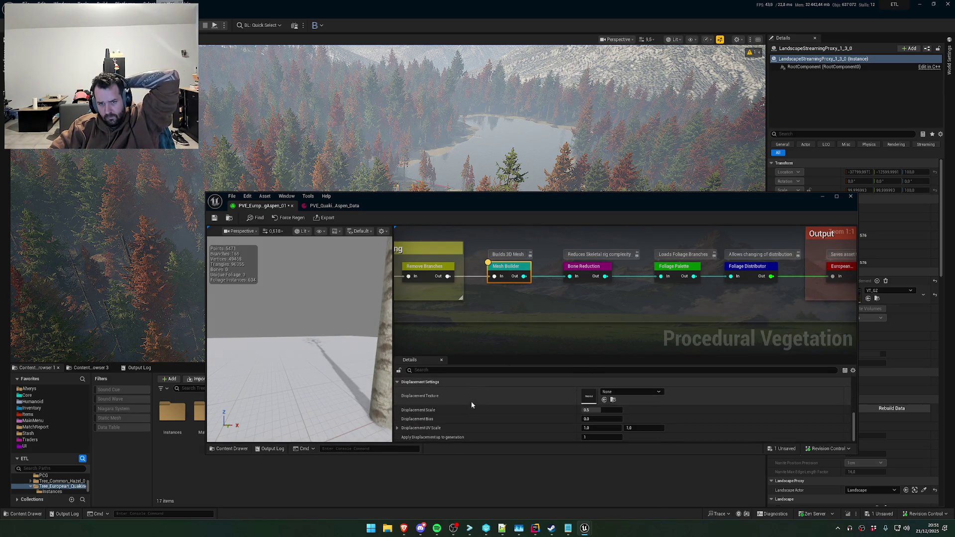
{"action": "scroll", "coordinate": [472, 423], "scroll_direction": "up", "scroll_amount": 8}
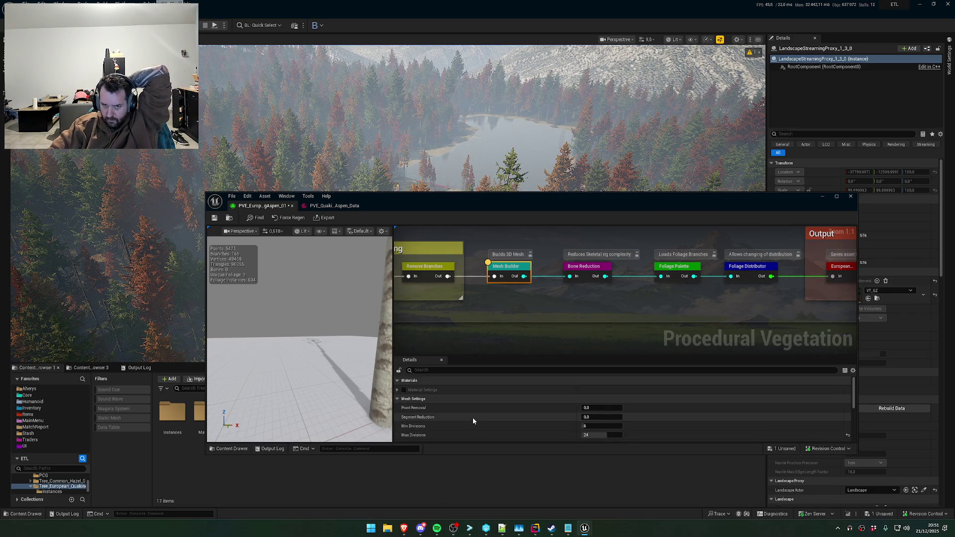
{"action": "mouse_move", "coordinate": [352, 337]}
{"action": "left_mouse_down"}
{"action": "mouse_move", "coordinate": [393, 329]}
{"action": "mouse_move", "coordinate": [351, 319]}
{"action": "left_mouse_up"}
{"action": "left_click_drag", "start_coordinate": [491, 308], "coordinate": [597, 270]}
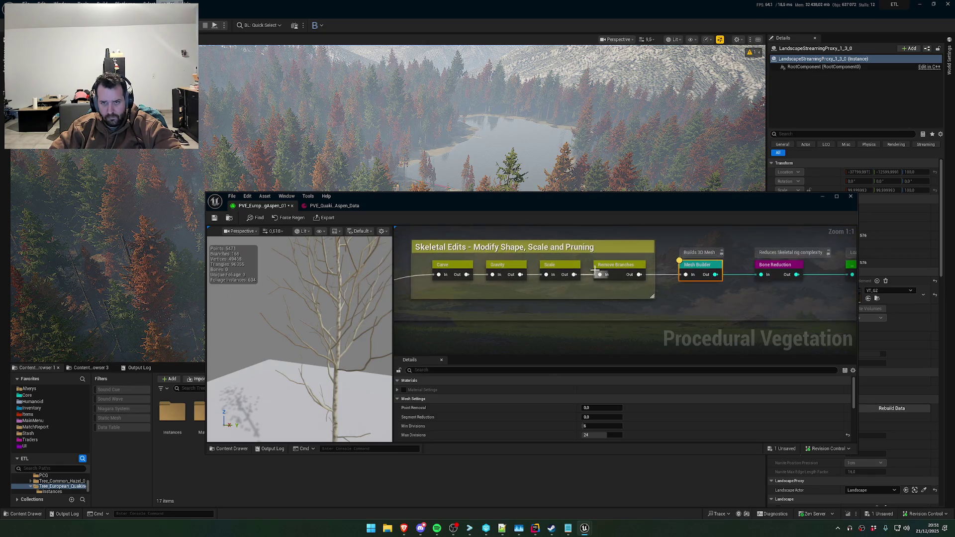
Try Carve values, reset Carve to 0.0, then settle on about 0.04
{"action": "left_click", "coordinate": [457, 271]}
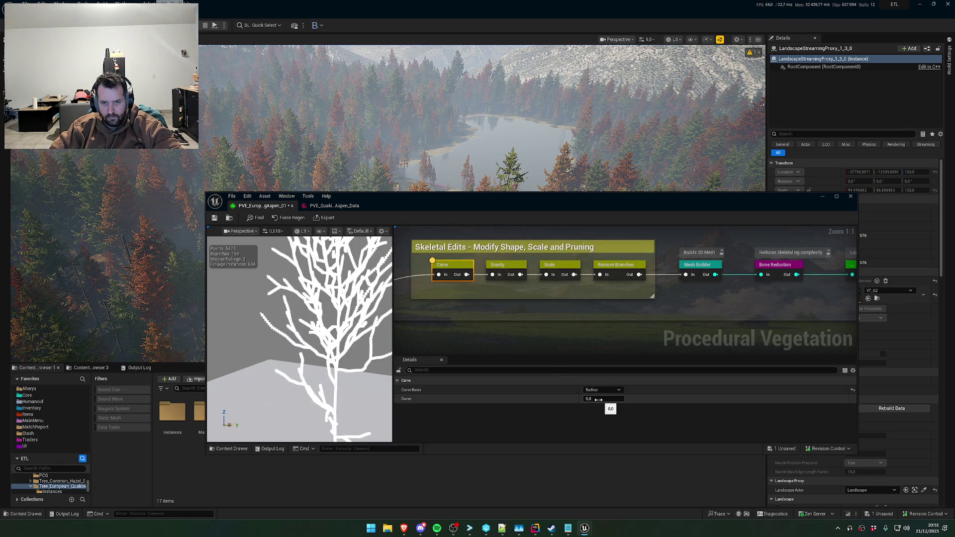
{"action": "left_click_drag", "start_coordinate": [597, 400], "coordinate": [597, 400]}
{"action": "left_click", "coordinate": [597, 399]}
{"action": "type", "text": "0.0"}
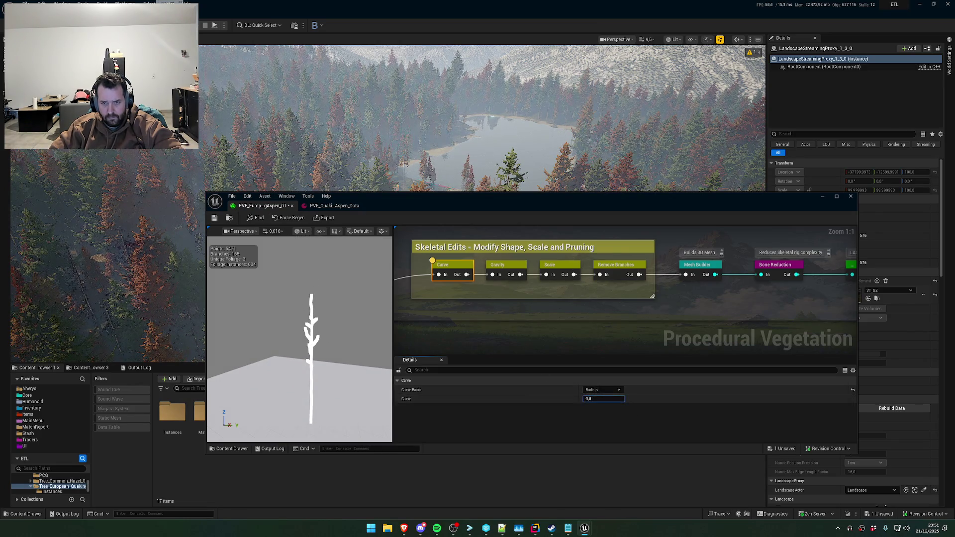
{"action": "key", "text": "Return"}
{"action": "left_click_drag", "start_coordinate": [609, 401], "coordinate": [607, 406]}
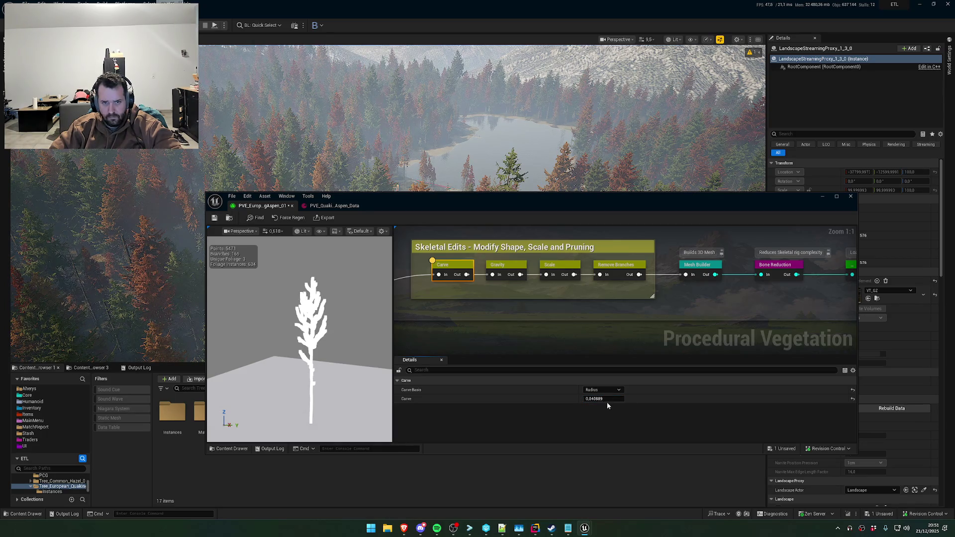
Set the Scale step's value to 1.55056
{"action": "left_click", "coordinate": [503, 267]}
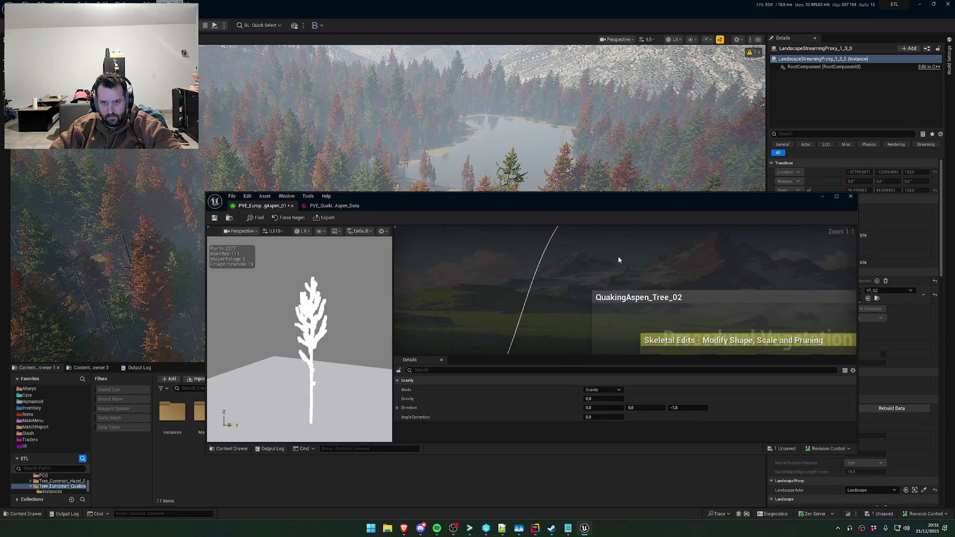
{"action": "left_click", "coordinate": [590, 312]}
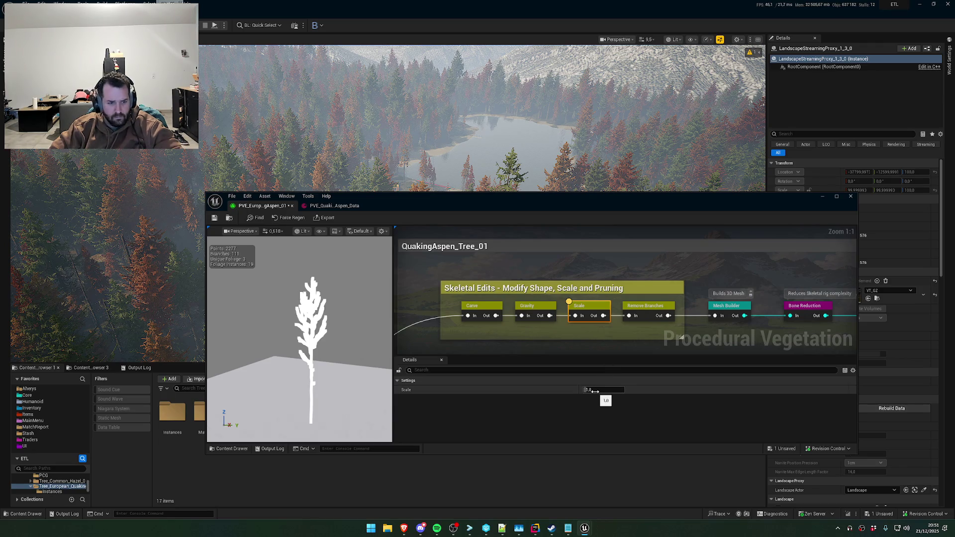
{"action": "left_click", "coordinate": [596, 390]}
{"action": "key", "text": "Return"}
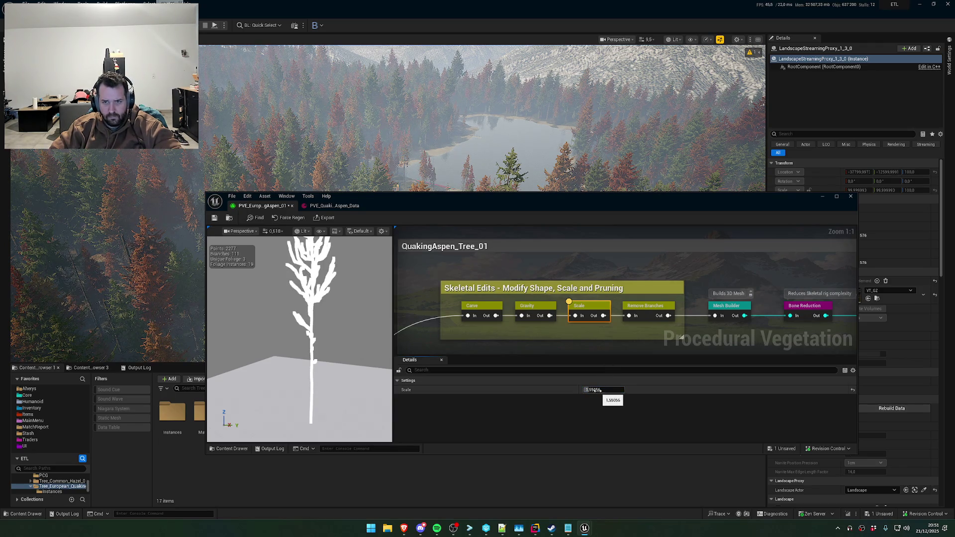
Raise the Remove Branches Threshold, then reset it to 0
{"action": "left_click", "coordinate": [645, 306]}
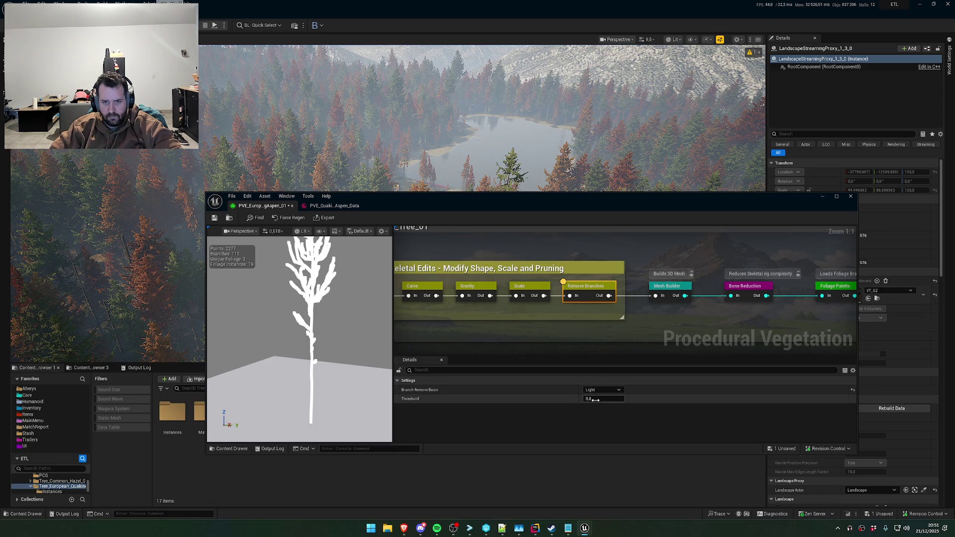
{"action": "left_click_drag", "start_coordinate": [595, 400], "coordinate": [617, 400]}
{"action": "left_click", "coordinate": [595, 399]}
{"action": "type", "text": "0"}
{"action": "key", "text": "Return"}
Bend the tree with Gravity 0.160889, then close the procedural vegetation editor
{"action": "left_click", "coordinate": [470, 292]}
{"action": "left_click_drag", "start_coordinate": [595, 400], "coordinate": [610, 400]}
{"action": "left_click", "coordinate": [595, 399]}
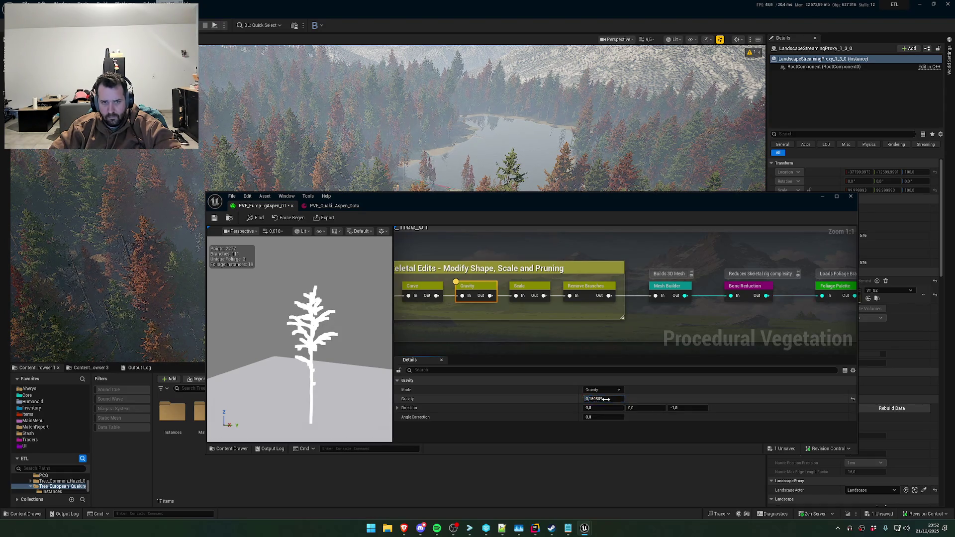
{"action": "key", "text": "Return"}
{"action": "scroll", "coordinate": [480, 135], "scroll_direction": "up", "scroll_amount": 5}
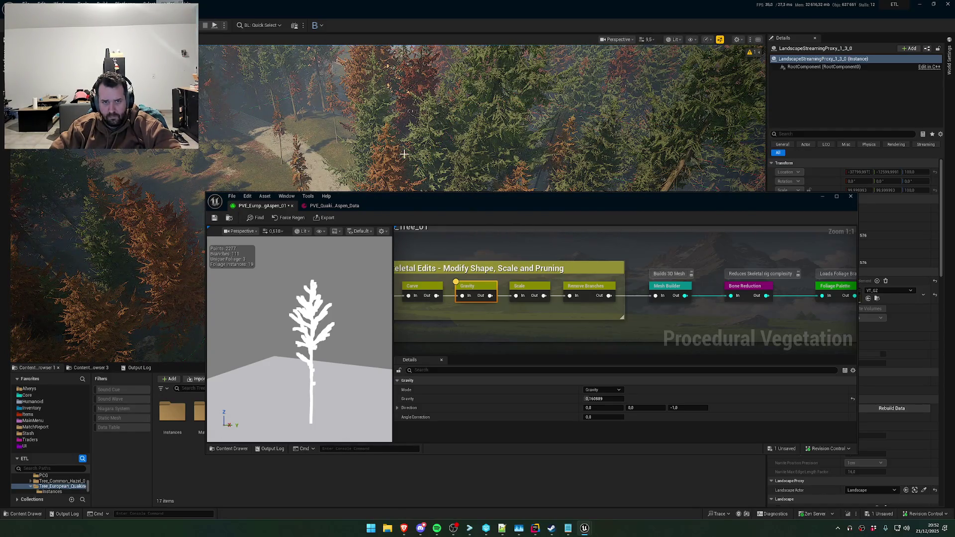
{"action": "left_click", "coordinate": [851, 196]}
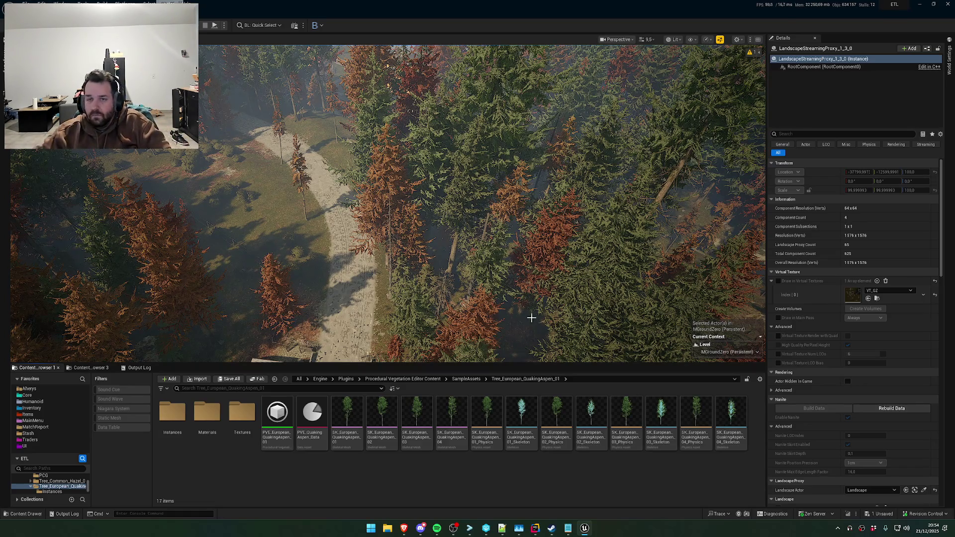
{"action": "left_click_drag", "start_coordinate": [518, 337], "coordinate": [520, 319]}
Fly the camera through the forest canopy and up to an aerial view of the base and lake
{"action": "key", "text": "w"}
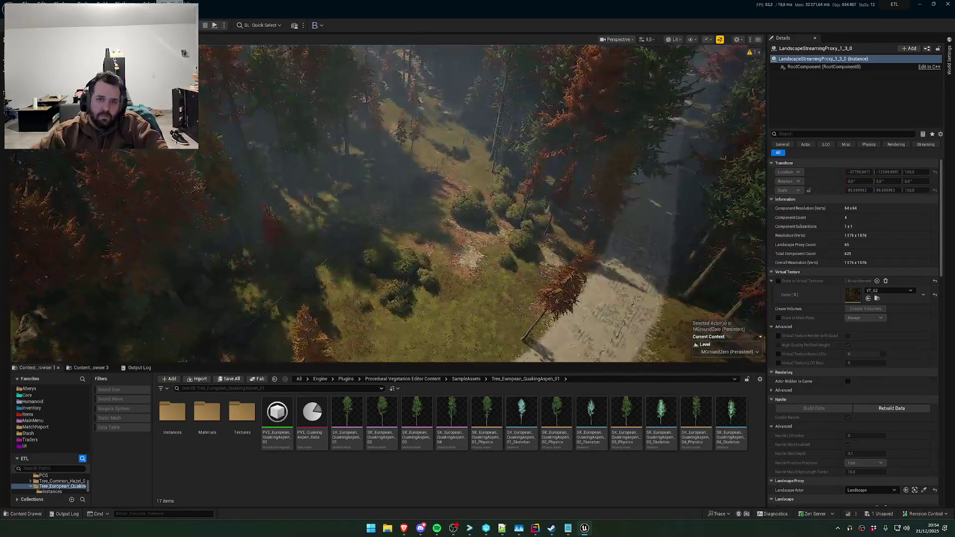
{"action": "scroll", "coordinate": [388, 204], "scroll_direction": "down", "scroll_amount": 5}
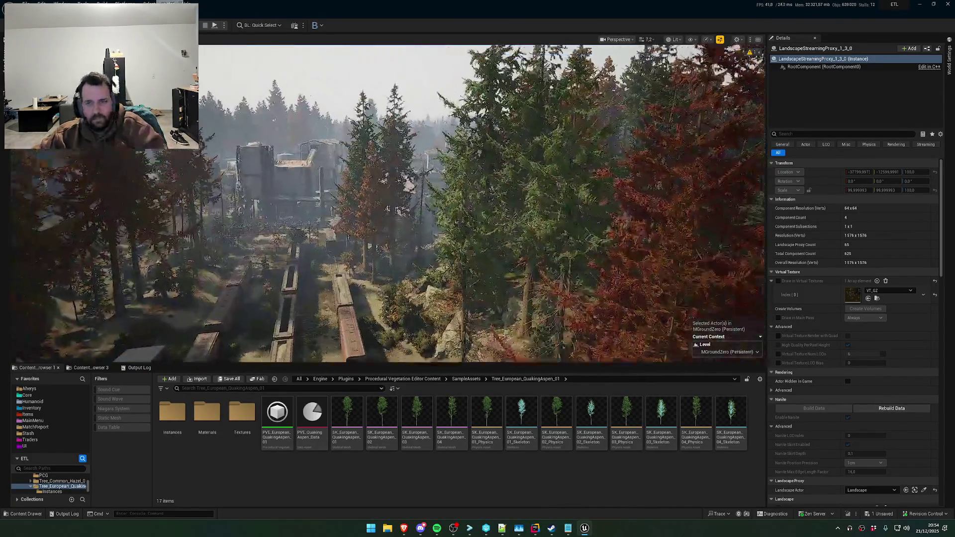
{"action": "scroll", "coordinate": [483, 204], "scroll_direction": "up", "scroll_amount": 4}
{"action": "scroll", "coordinate": [482, 204], "scroll_direction": "up", "scroll_amount": 3}
{"action": "scroll", "coordinate": [483, 204], "scroll_direction": "up", "scroll_amount": 4}
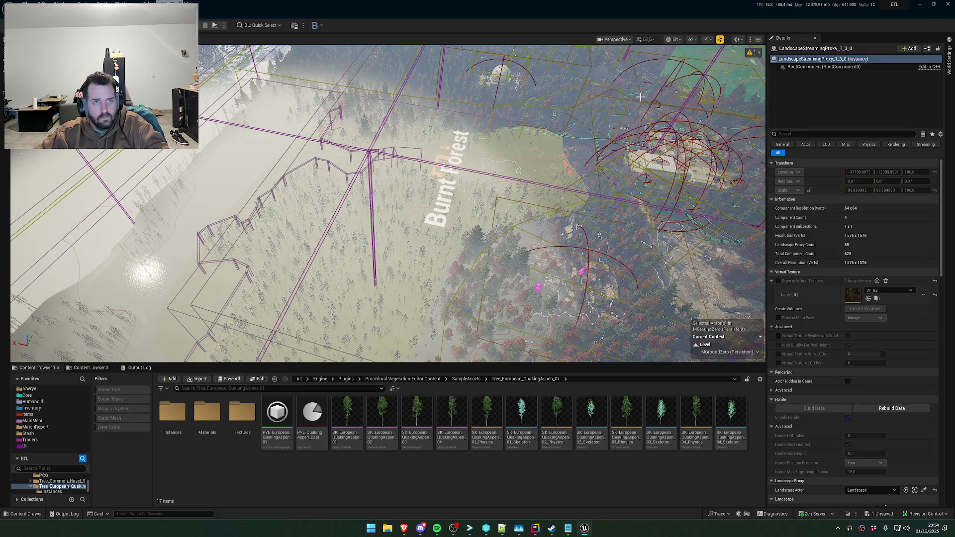
{"action": "left_click_drag", "start_coordinate": [750, 64], "coordinate": [538, 162]}
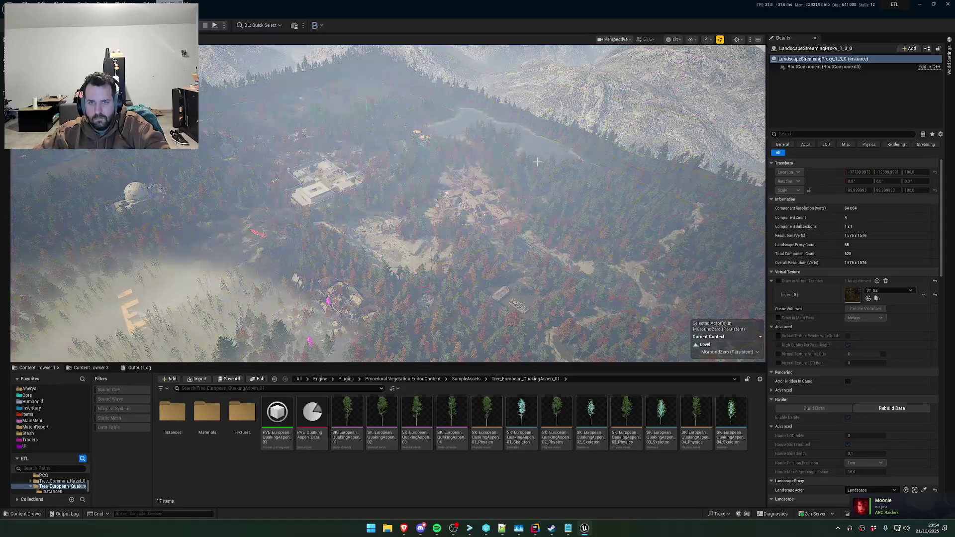
Switch the viewport to Nanite Visualization > Mask and orbit around the forest terrain
{"action": "left_click", "coordinate": [691, 39]}
{"action": "left_click", "coordinate": [674, 40]}
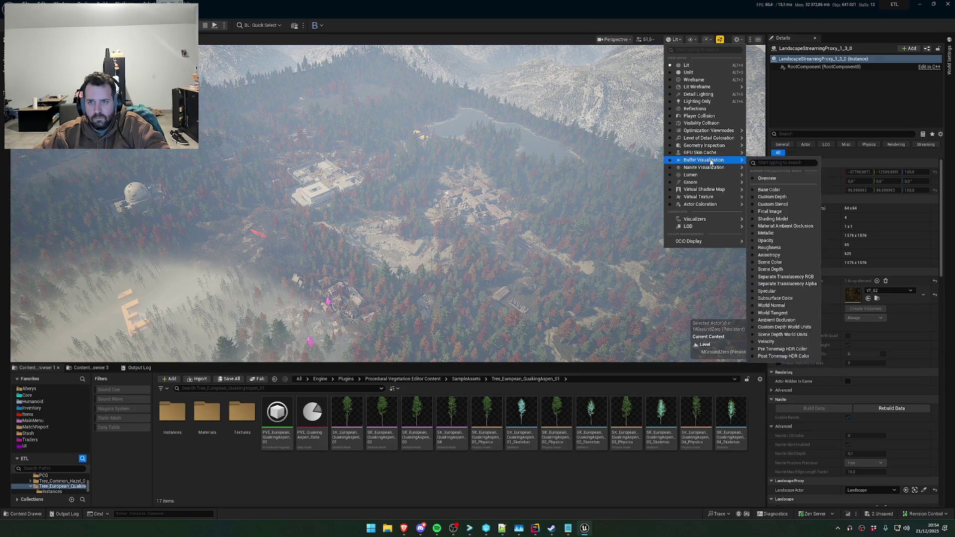
{"action": "mouse_move", "coordinate": [707, 167]}
{"action": "left_click", "coordinate": [764, 197]}
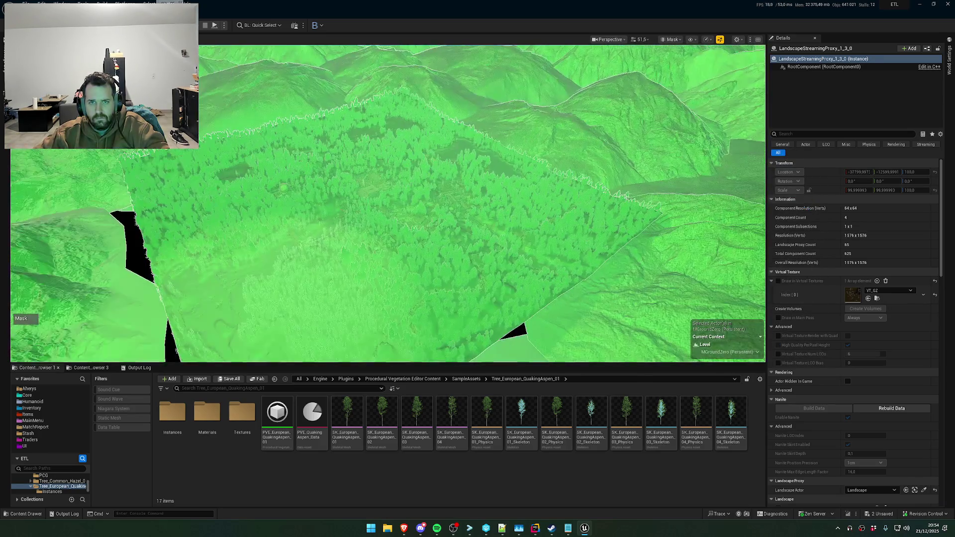
{"action": "mouse_move", "coordinate": [388, 204]}
{"action": "left_mouse_down"}
{"action": "mouse_move", "coordinate": [448, 184]}
{"action": "mouse_move", "coordinate": [458, 140]}
{"action": "mouse_move", "coordinate": [458, 169]}
{"action": "mouse_move", "coordinate": [458, 149]}
{"action": "left_mouse_up"}
Return the viewport to Lit shading and open the Build menu
{"action": "left_click", "coordinate": [672, 39]}
{"action": "left_click", "coordinate": [679, 47]}
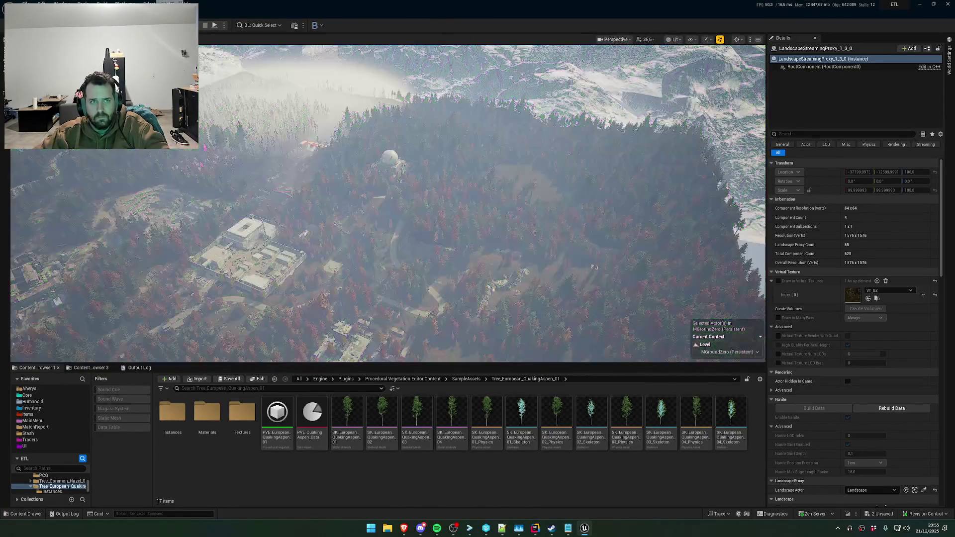
{"action": "left_click", "coordinate": [102, 3]}
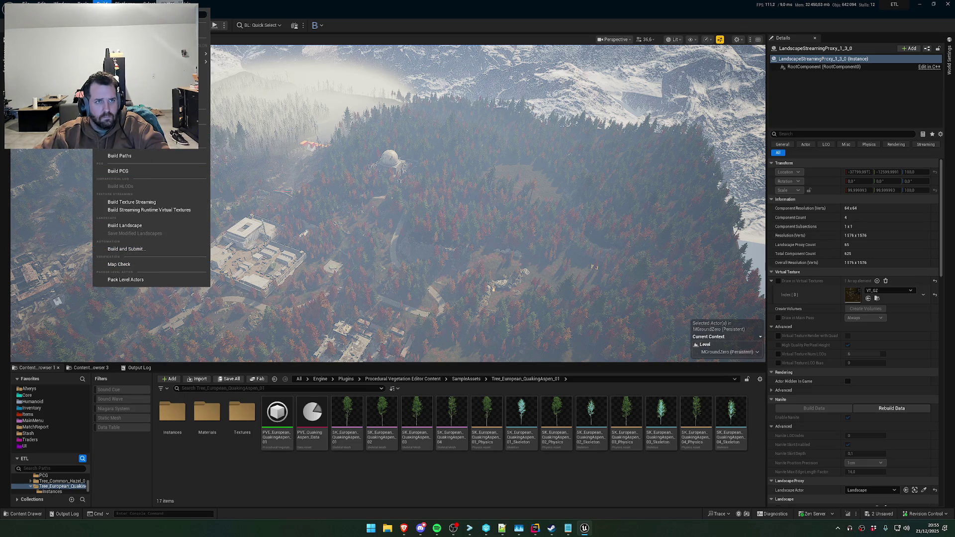
Open the Hierarchical LOD Outliner from the Window menu and scroll through it
{"action": "mouse_move", "coordinate": [61, 4]}
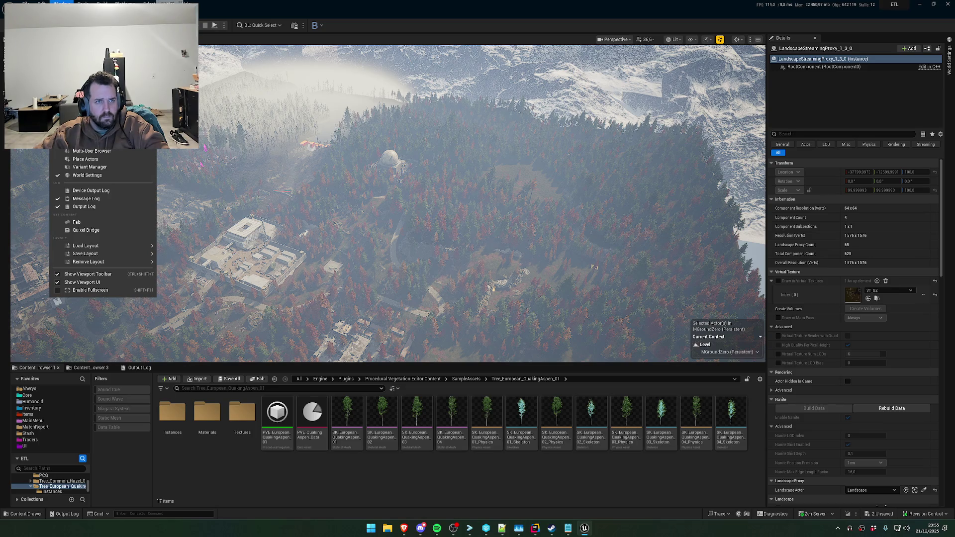
{"action": "left_click", "coordinate": [84, 127]}
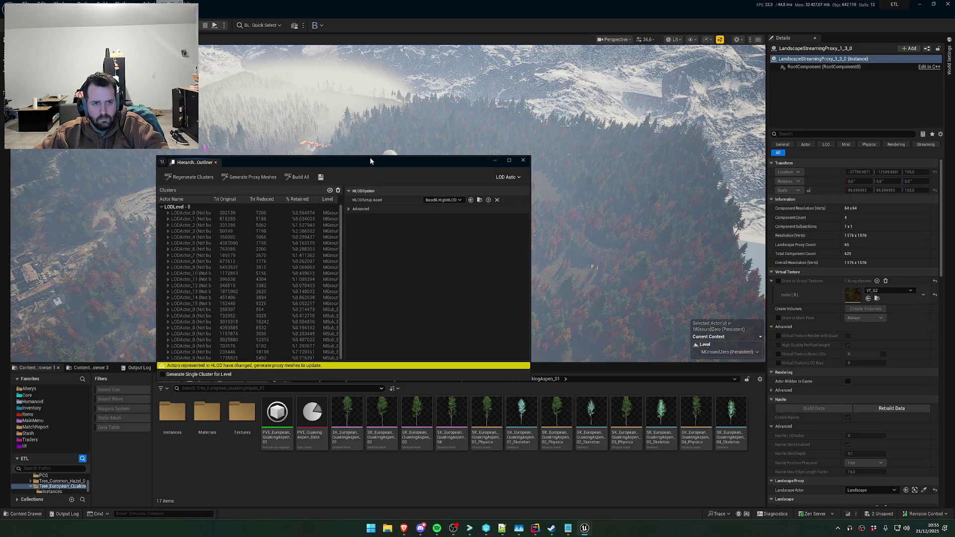
{"action": "scroll", "coordinate": [286, 301], "scroll_direction": "down", "scroll_amount": 2}
{"action": "scroll", "coordinate": [213, 211], "scroll_direction": "up", "scroll_amount": 2}
Expand Advanced > HLOD Baking Transform, then browse to and open the BaseBLHighHLOD setup asset
{"action": "left_click", "coordinate": [349, 208]}
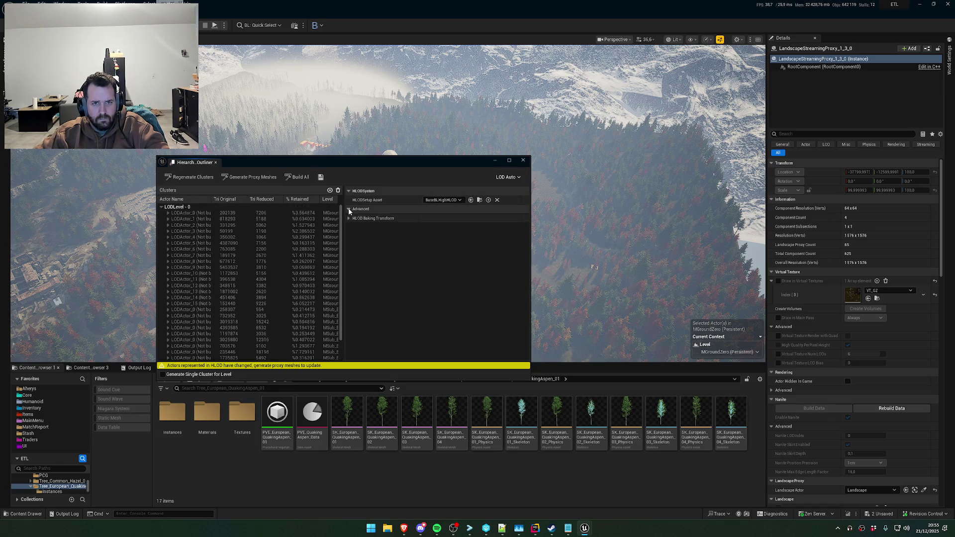
{"action": "left_click", "coordinate": [348, 218]}
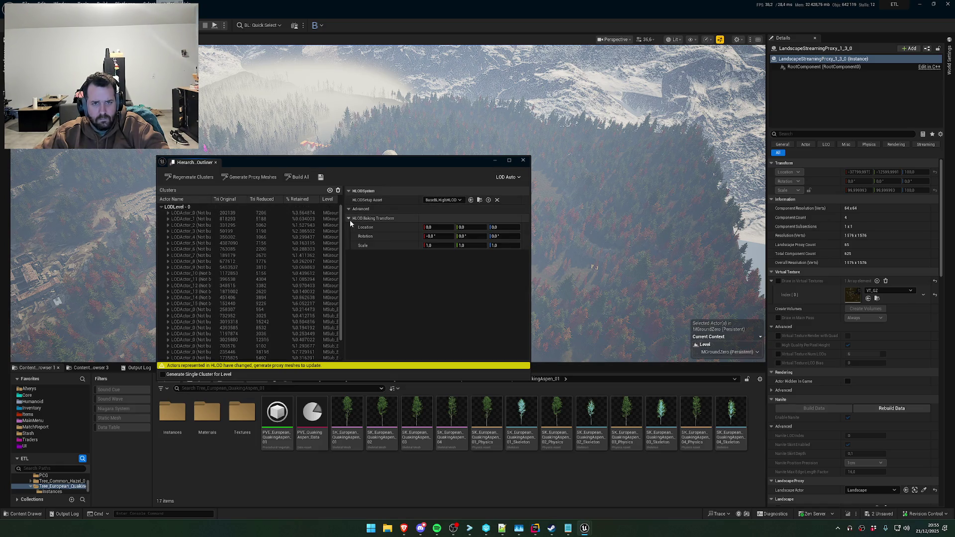
{"action": "left_click", "coordinate": [480, 199]}
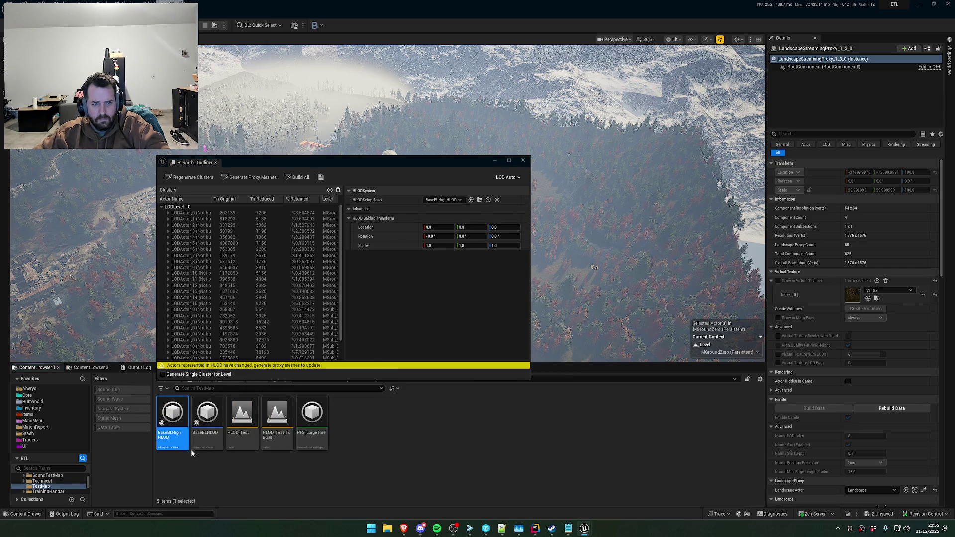
{"action": "key", "text": "Return"}
Expand Hierarchical LODSetup > HLOD Level 0 cluster, mesh generation and proxy settings
{"action": "left_click", "coordinate": [211, 263]}
{"action": "left_click", "coordinate": [211, 262]}
{"action": "left_click", "coordinate": [218, 270]}
{"action": "left_click", "coordinate": [221, 280]}
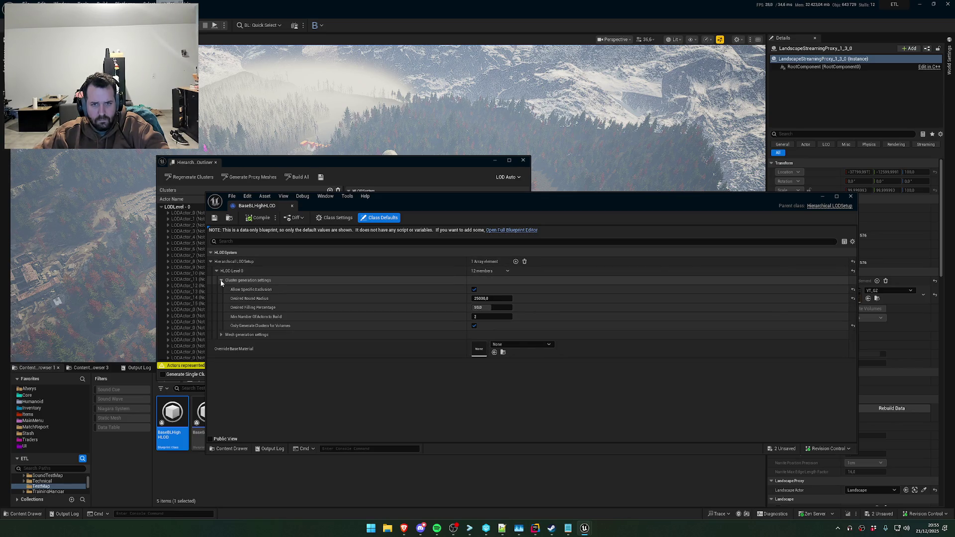
{"action": "left_click", "coordinate": [221, 335]}
{"action": "left_click", "coordinate": [227, 371]}
Expand the proxy's Nanite Settings and check Shape Preservation, leaving it at None
{"action": "scroll", "coordinate": [276, 393], "scroll_direction": "down", "scroll_amount": 2}
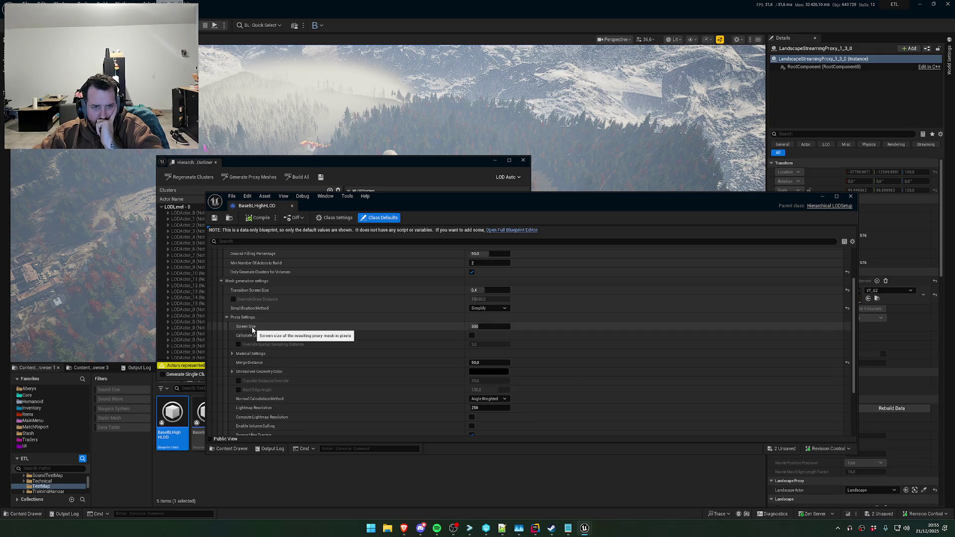
{"action": "scroll", "coordinate": [273, 371], "scroll_direction": "down", "scroll_amount": 2}
{"action": "scroll", "coordinate": [267, 371], "scroll_direction": "down", "scroll_amount": 2}
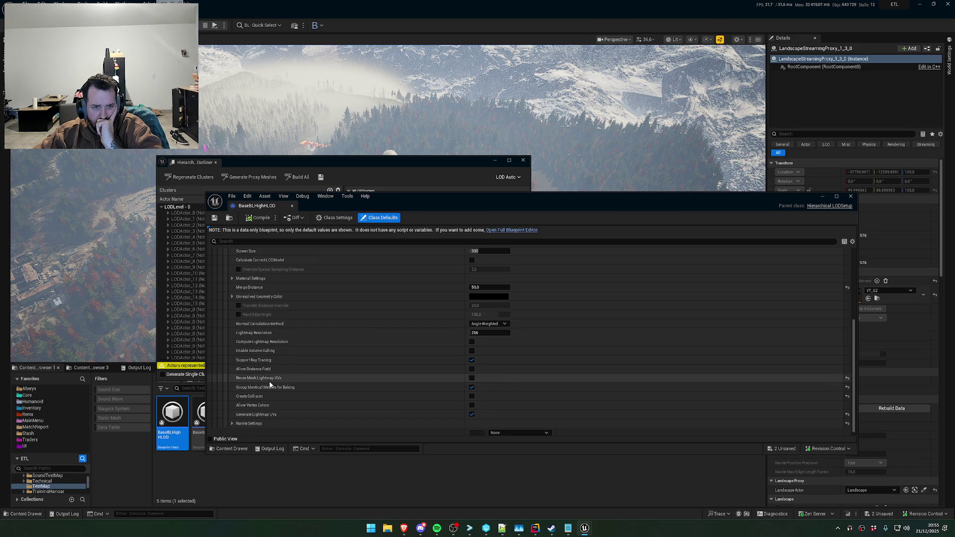
{"action": "scroll", "coordinate": [276, 401], "scroll_direction": "down", "scroll_amount": 1}
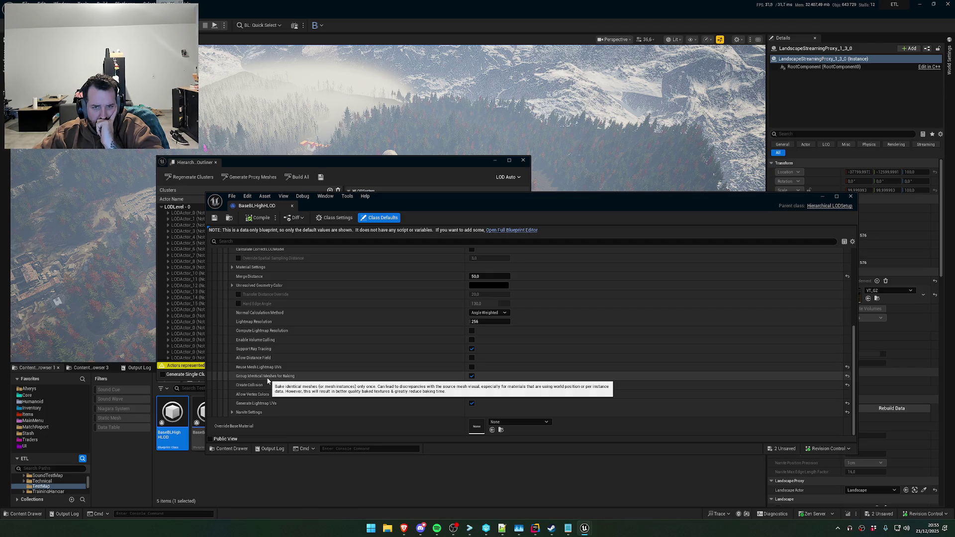
{"action": "left_click", "coordinate": [232, 412]}
{"action": "scroll", "coordinate": [234, 411], "scroll_direction": "down", "scroll_amount": 3}
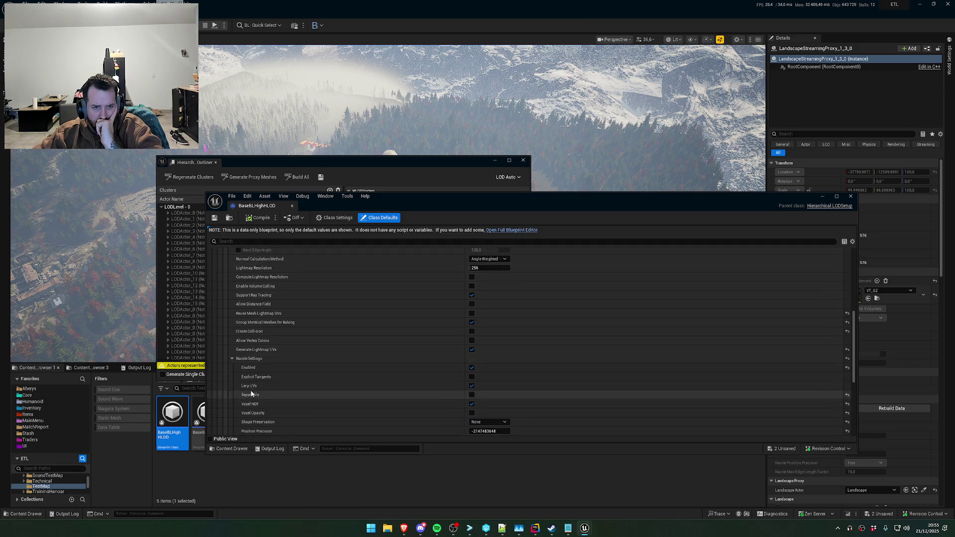
{"action": "scroll", "coordinate": [254, 396], "scroll_direction": "down", "scroll_amount": 2}
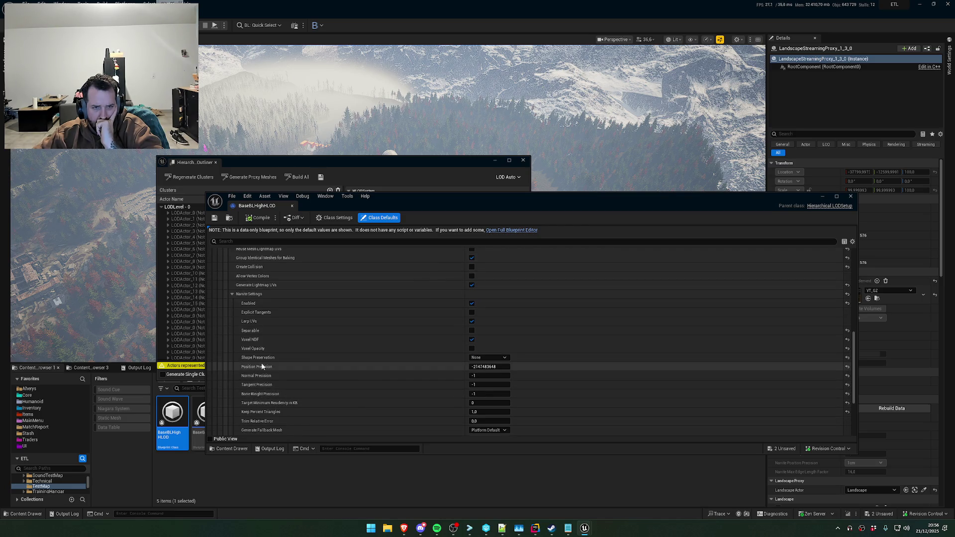
{"action": "scroll", "coordinate": [263, 369], "scroll_direction": "down", "scroll_amount": 2}
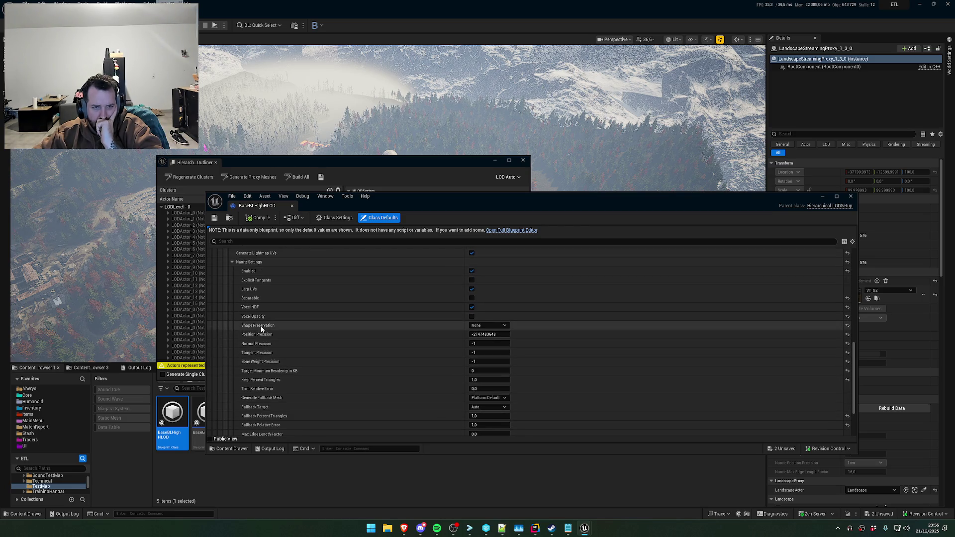
{"action": "left_click", "coordinate": [493, 325]}
{"action": "scroll", "coordinate": [384, 326], "scroll_direction": "down", "scroll_amount": 3}
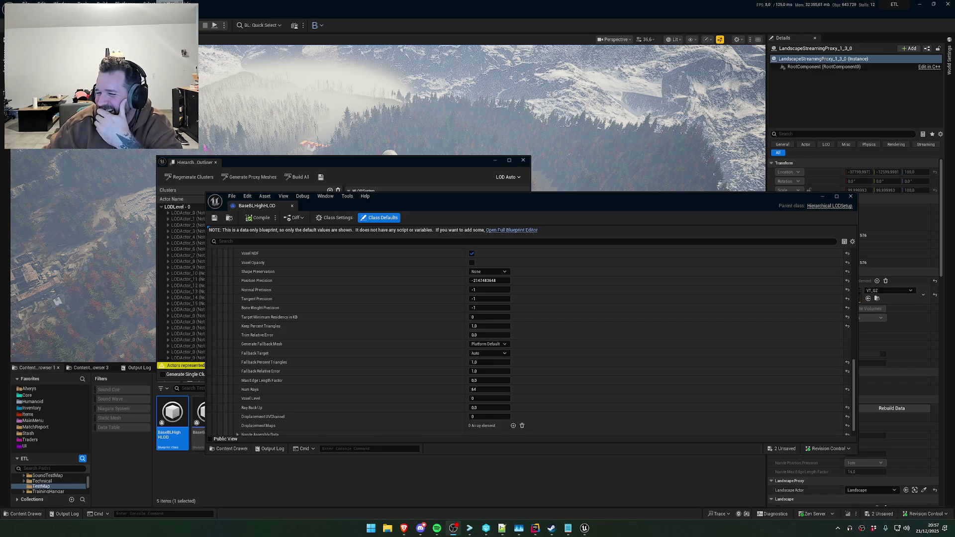
{"action": "scroll", "coordinate": [418, 403], "scroll_direction": "down", "scroll_amount": 2}
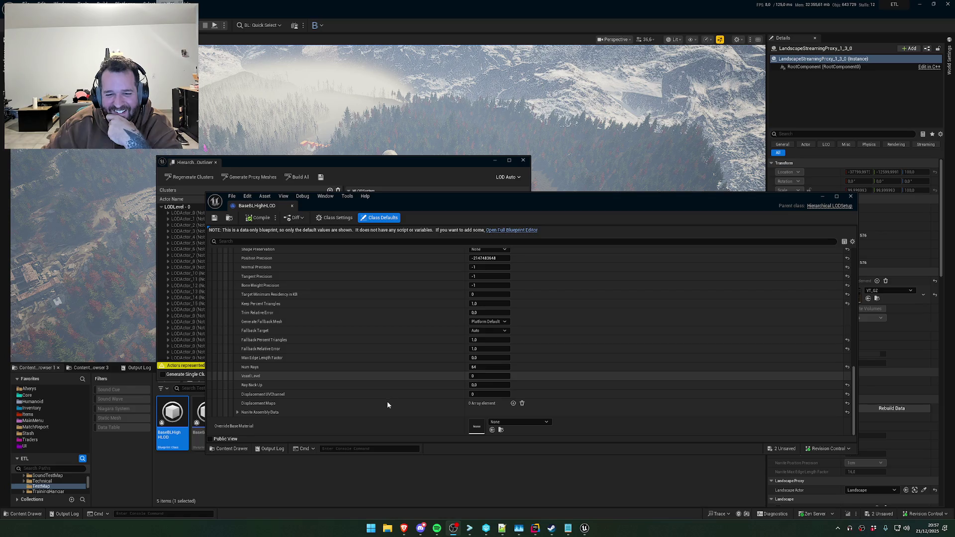
Scroll to the top of Class Defaults, compile BaseBLHighHLOD and close its blueprint editor
{"action": "scroll", "coordinate": [370, 411], "scroll_direction": "up", "scroll_amount": 5}
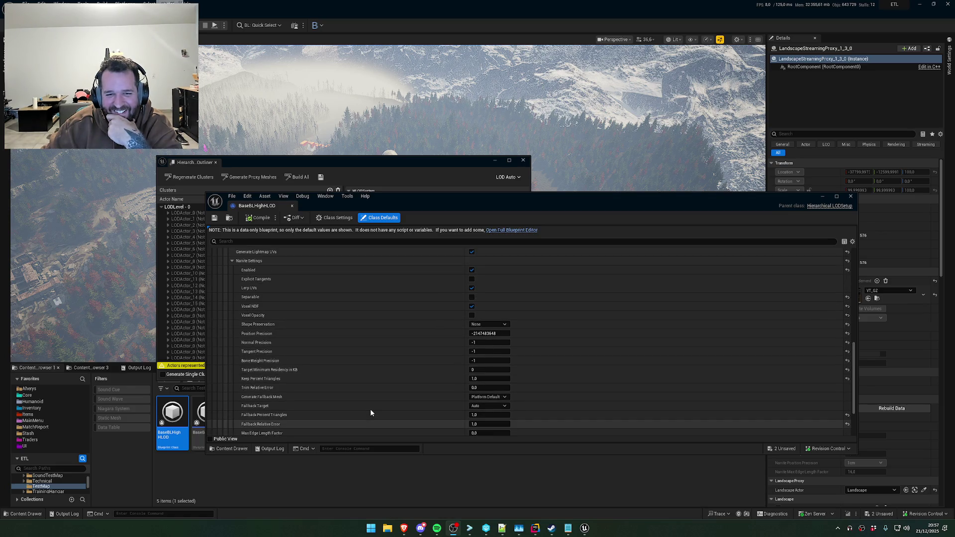
{"action": "scroll", "coordinate": [370, 413], "scroll_direction": "up", "scroll_amount": 5}
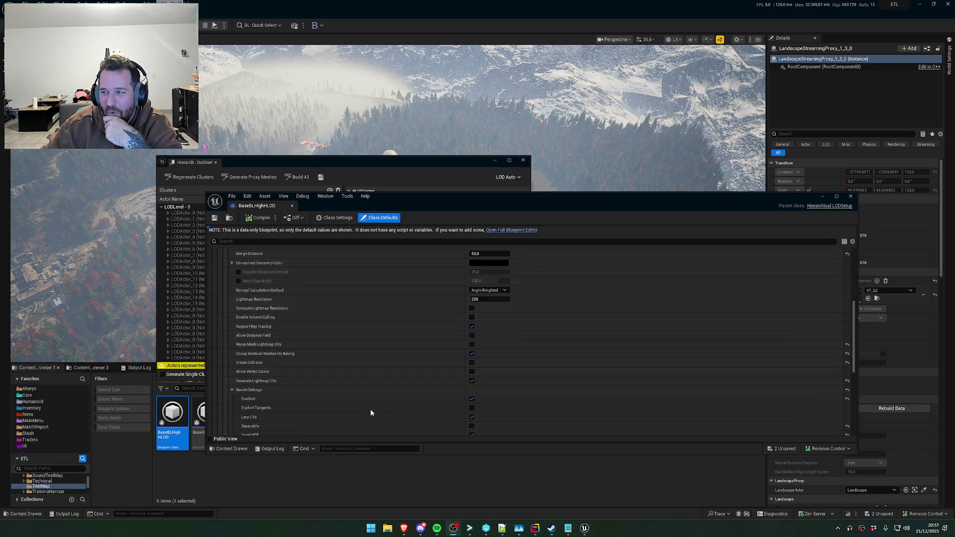
{"action": "scroll", "coordinate": [368, 335], "scroll_direction": "up", "scroll_amount": 5}
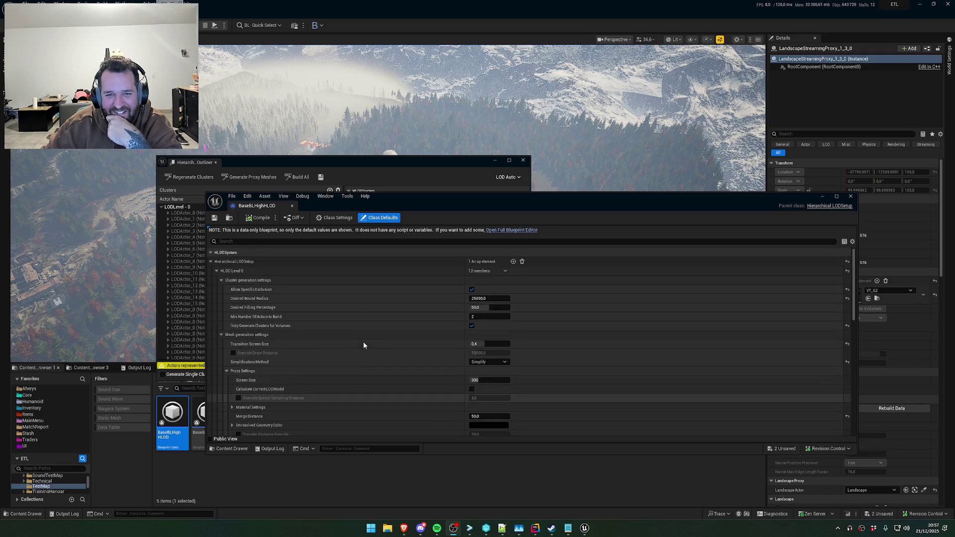
{"action": "left_click", "coordinate": [259, 219]}
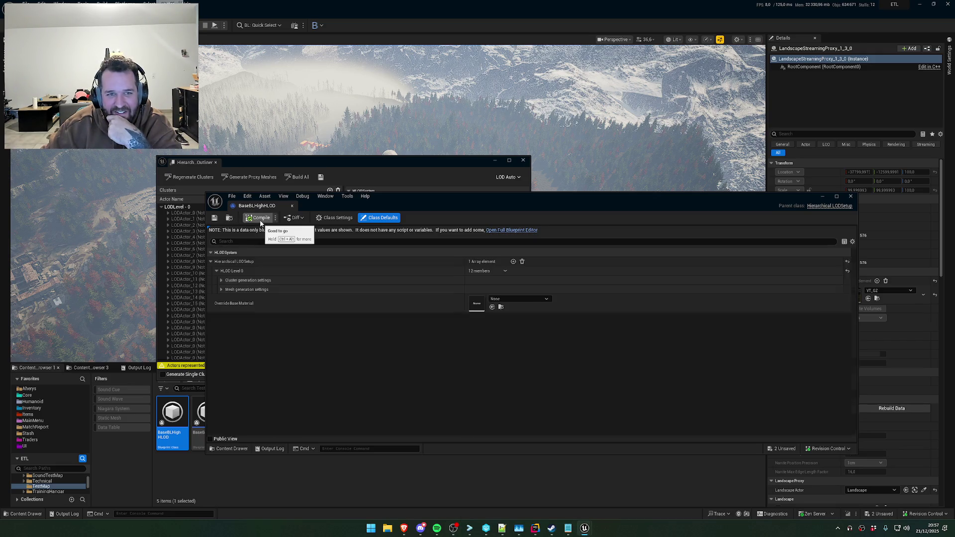
{"action": "left_click", "coordinate": [851, 197]}
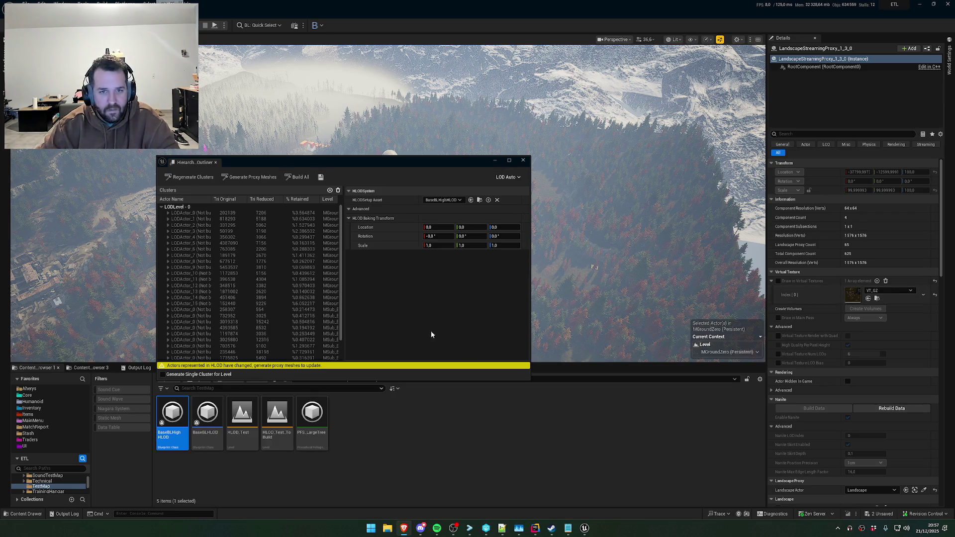
Select LODActor_0, widen the Actor Name column, then select the LODLevel - 0 row
{"action": "left_click", "coordinate": [236, 213]}
{"action": "scroll", "coordinate": [239, 299], "scroll_direction": "down", "scroll_amount": 1}
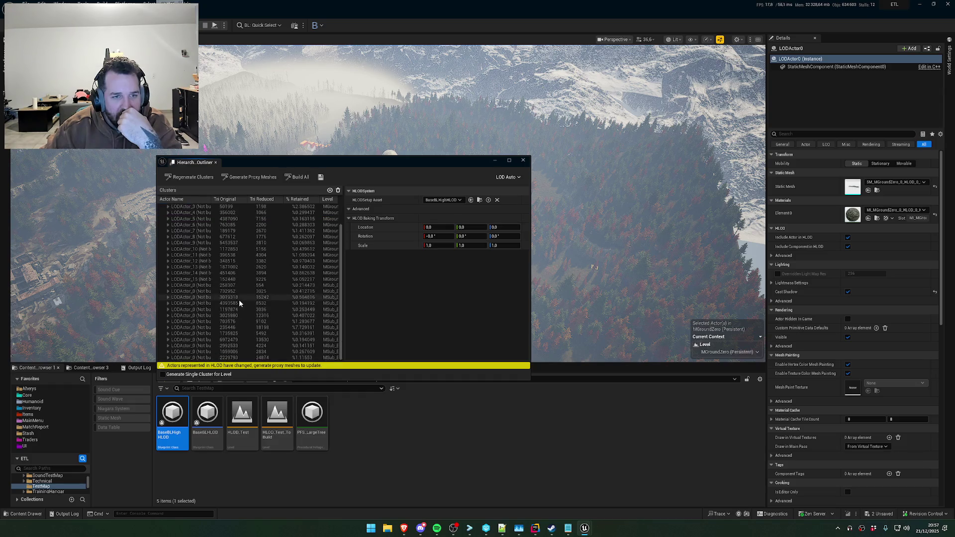
{"action": "scroll", "coordinate": [234, 309], "scroll_direction": "up", "scroll_amount": 1}
{"action": "left_click_drag", "start_coordinate": [211, 199], "coordinate": [239, 199]}
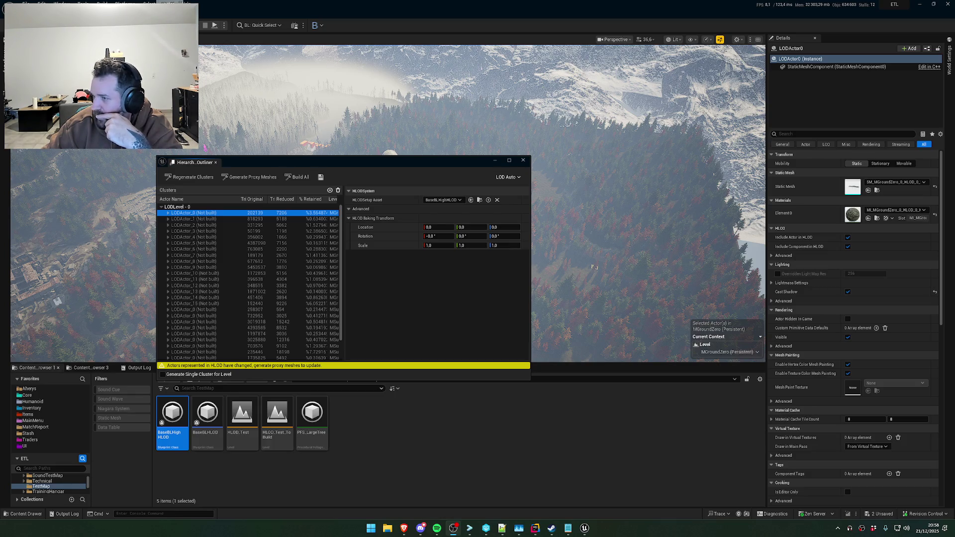
{"action": "scroll", "coordinate": [199, 279], "scroll_direction": "down", "scroll_amount": 1}
{"action": "scroll", "coordinate": [210, 299], "scroll_direction": "up", "scroll_amount": 1}
{"action": "left_click", "coordinate": [183, 207]}
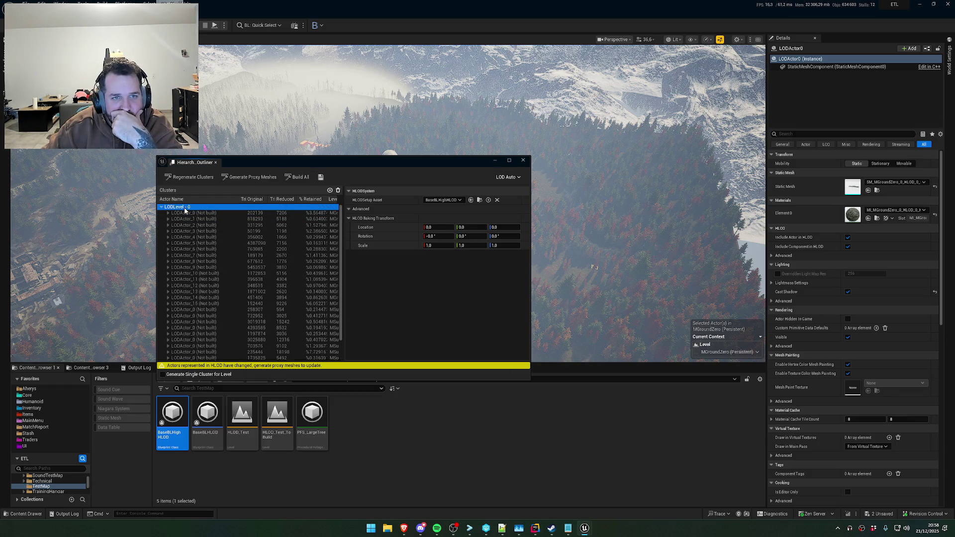
Regenerate Clusters for LODLevel - 0, producing LODActors up to 31
{"action": "left_click", "coordinate": [199, 179]}
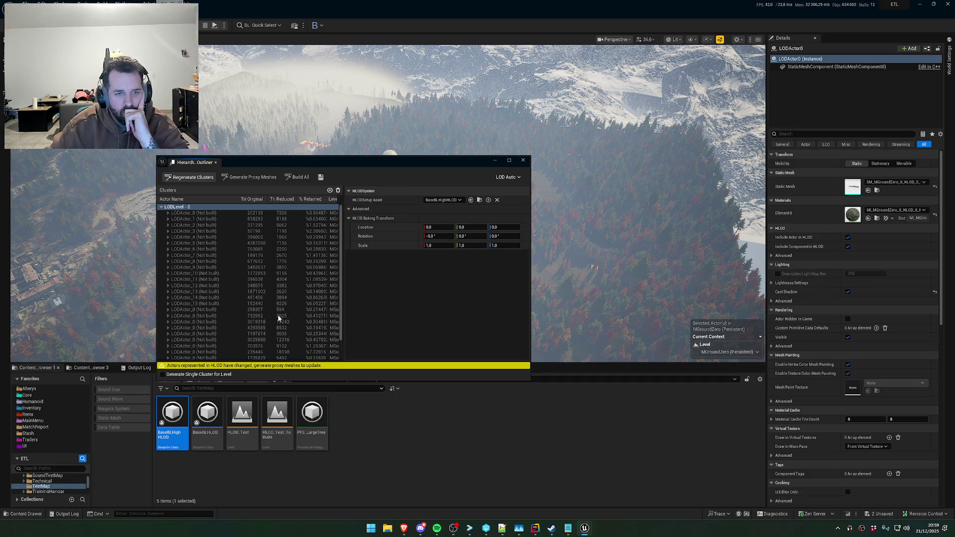
{"action": "mouse_move", "coordinate": [584, 529]}
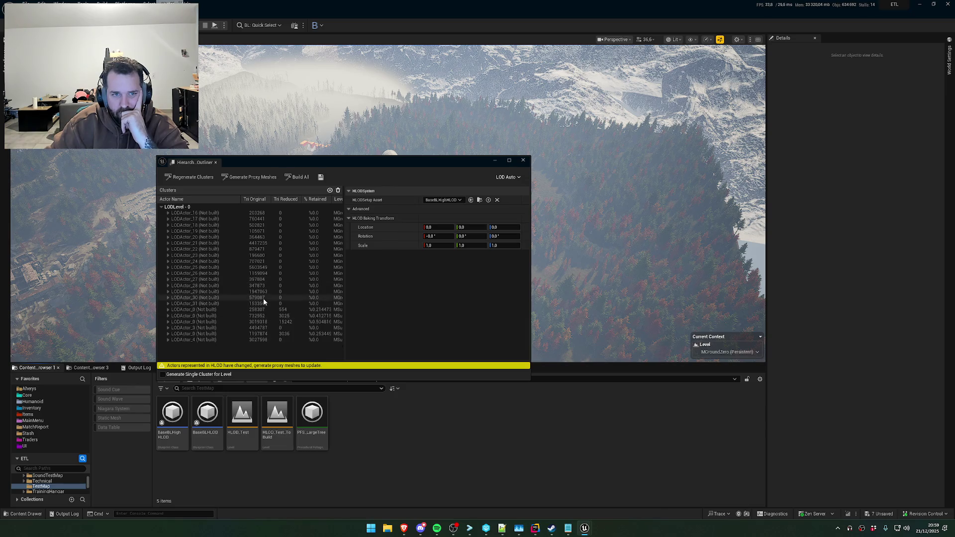
Widen the cluster list and run Generate Proxy Meshes for all LOD Level 0 clusters
{"action": "scroll", "coordinate": [264, 298], "scroll_direction": "down", "scroll_amount": 1}
{"action": "scroll", "coordinate": [260, 315], "scroll_direction": "down", "scroll_amount": 1}
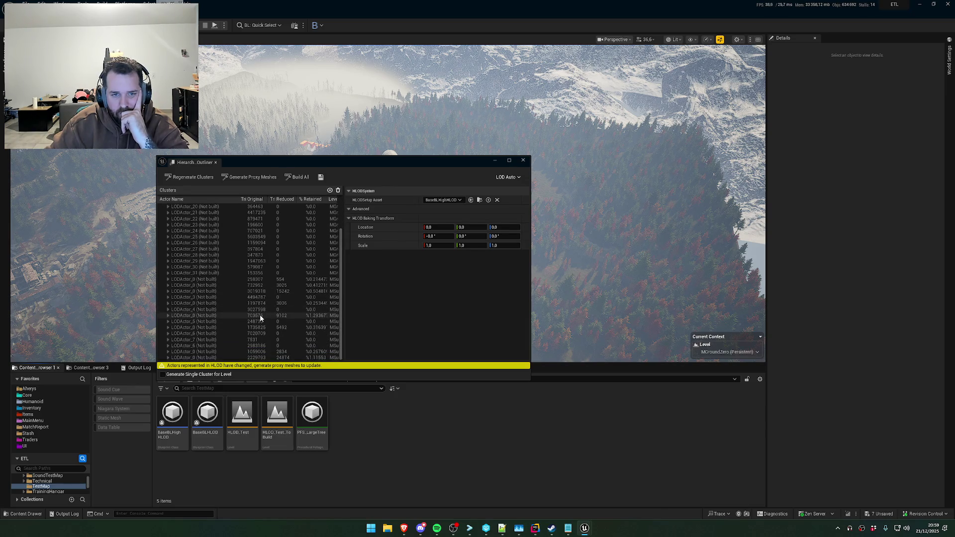
{"action": "left_click_drag", "start_coordinate": [344, 285], "coordinate": [470, 287]}
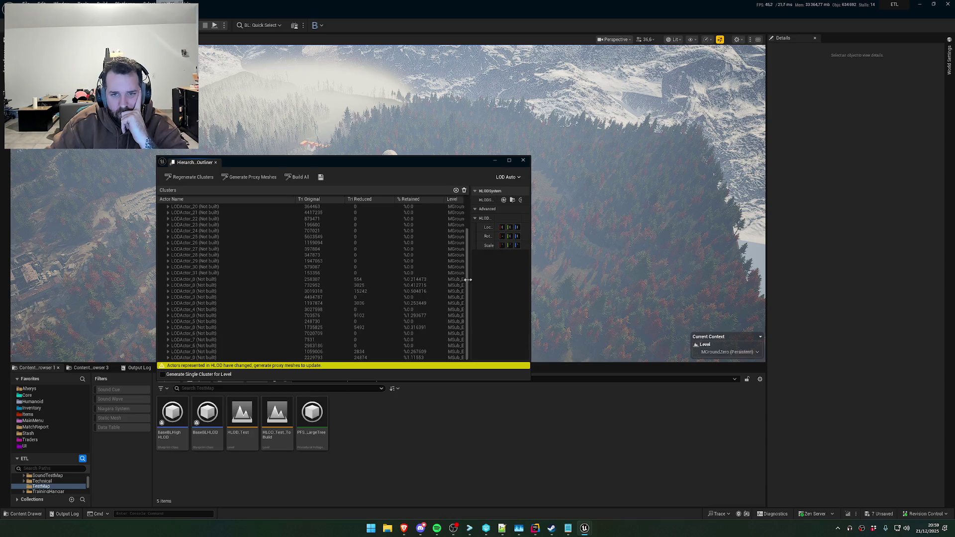
{"action": "scroll", "coordinate": [297, 337], "scroll_direction": "up", "scroll_amount": 3}
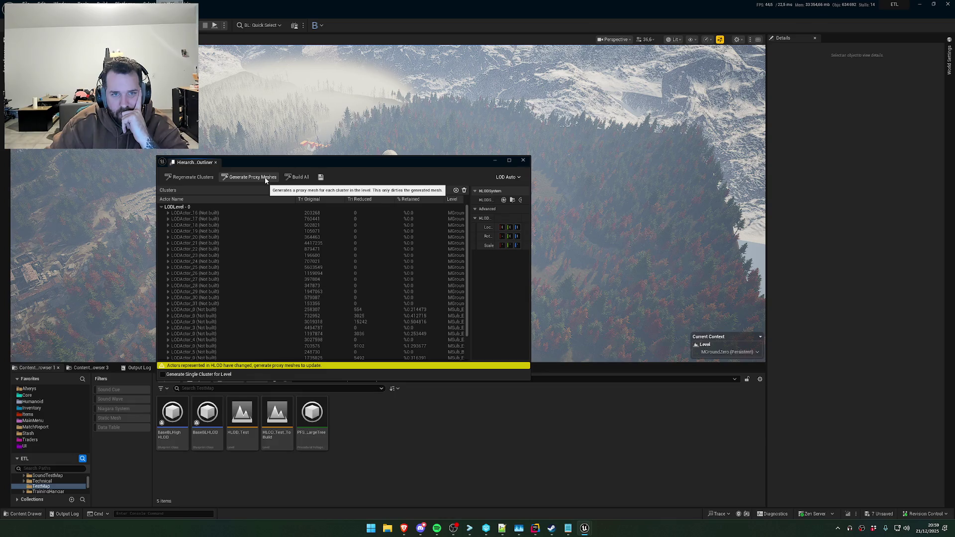
{"action": "left_click", "coordinate": [265, 178]}
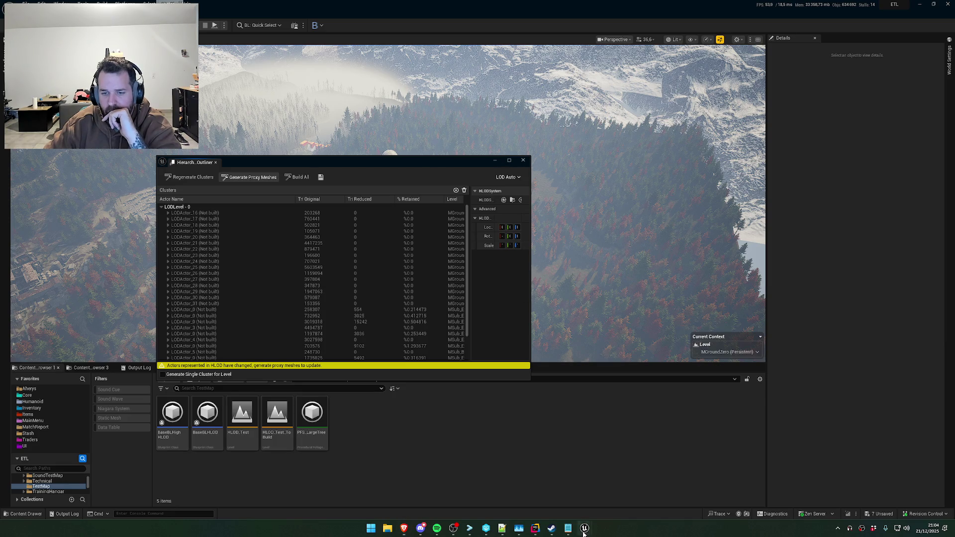
Bring the editor and Hierarchical LOD Outliner back to the front while proxy meshes build
{"action": "mouse_move", "coordinate": [585, 527]}
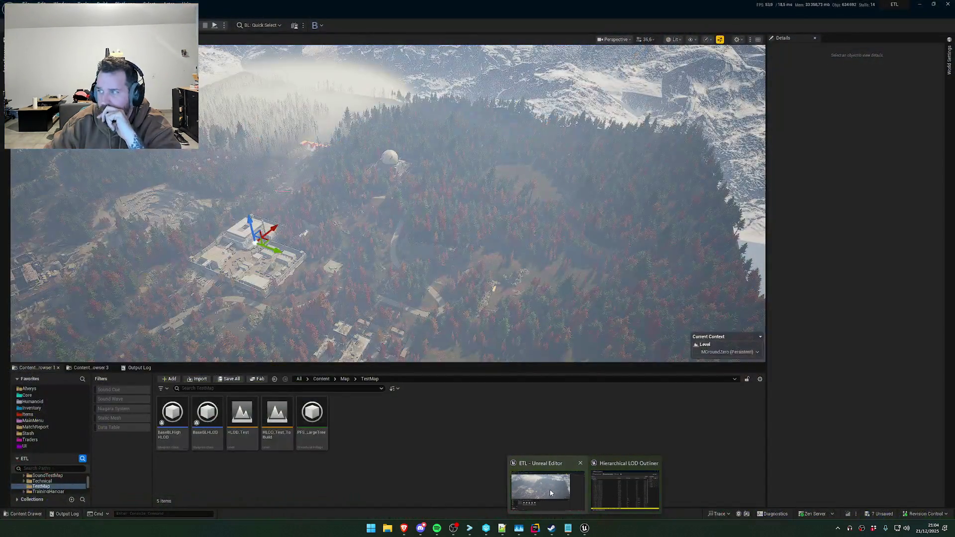
{"action": "left_click", "coordinate": [551, 493]}
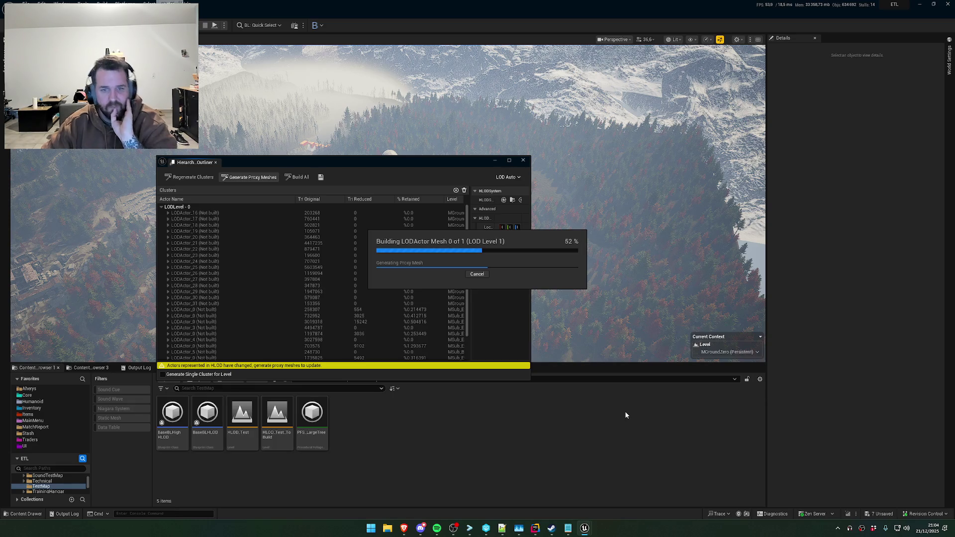
Switch to the web browser during the proxy mesh build, then bring the HLOD Outliner back
{"action": "key", "text": "alt+Tab"}
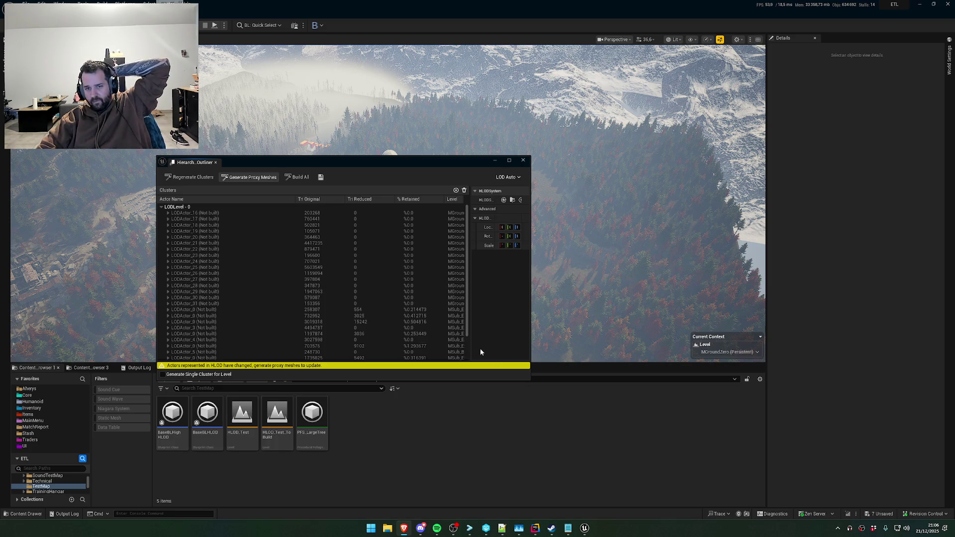
{"action": "mouse_move", "coordinate": [585, 528]}
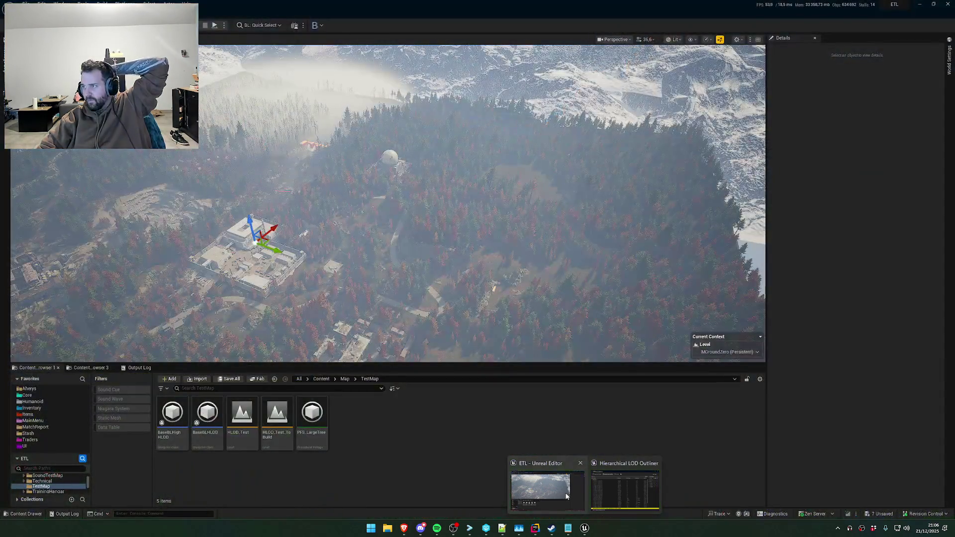
{"action": "left_click", "coordinate": [599, 469]}
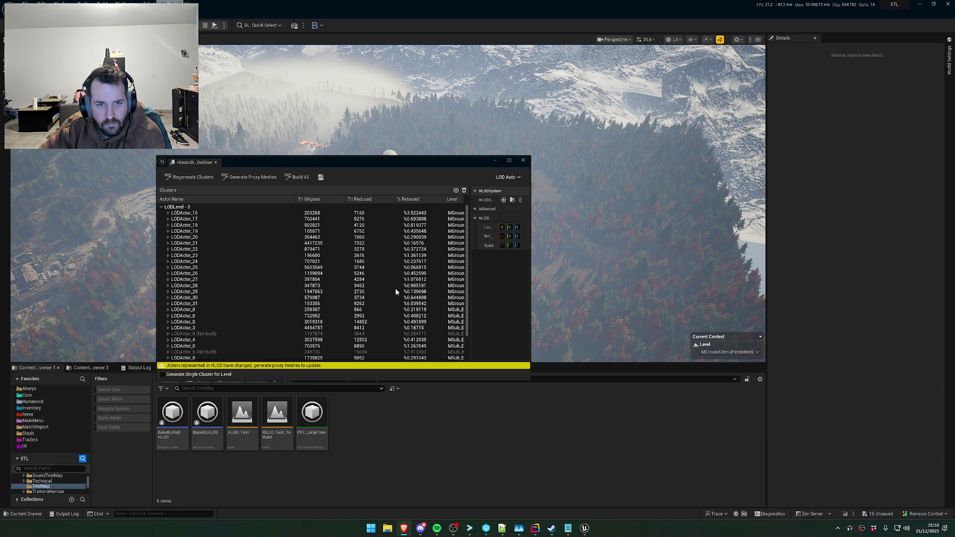
Scroll the cluster list and inspect unbuilt LODActor_0, then LODActor_5, in Details
{"action": "scroll", "coordinate": [398, 292], "scroll_direction": "down", "scroll_amount": 2}
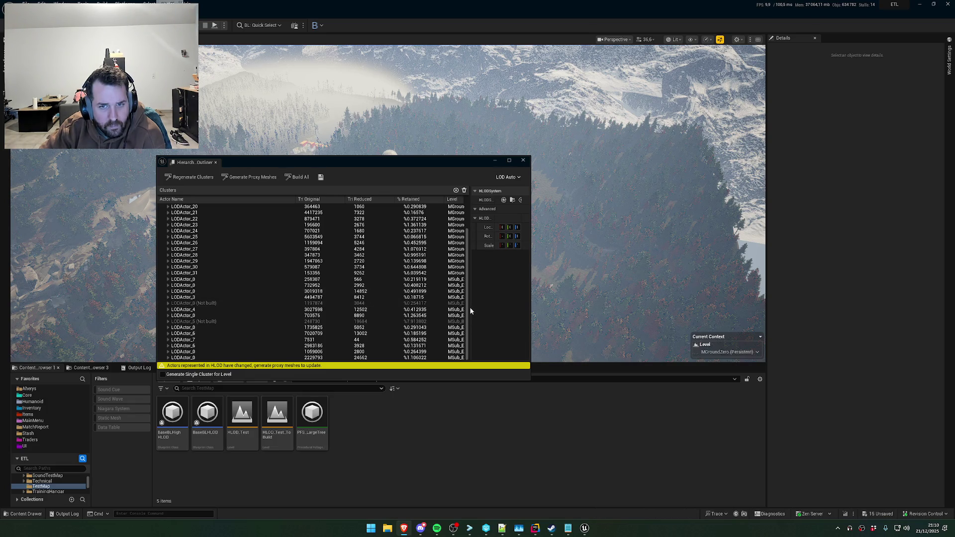
{"action": "left_click", "coordinate": [348, 303]}
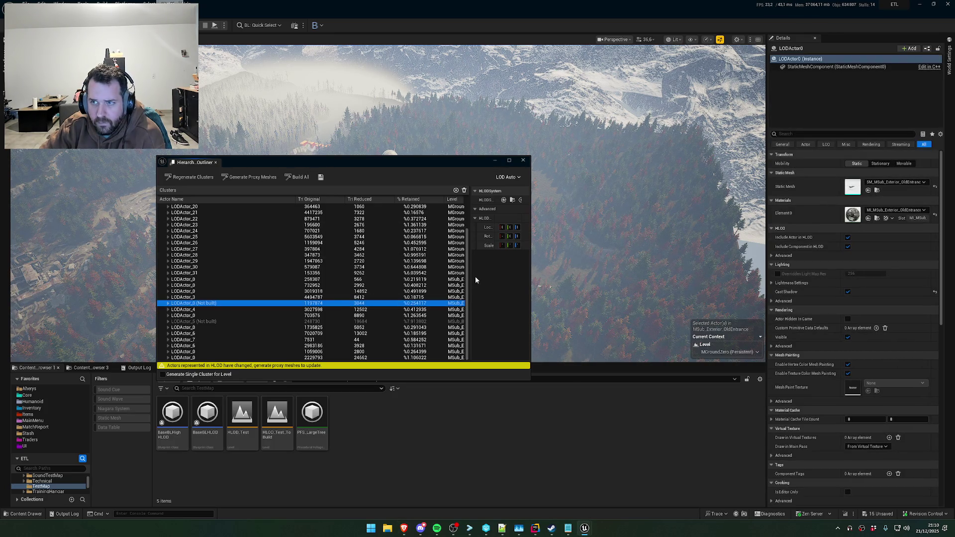
{"action": "left_click", "coordinate": [421, 323]}
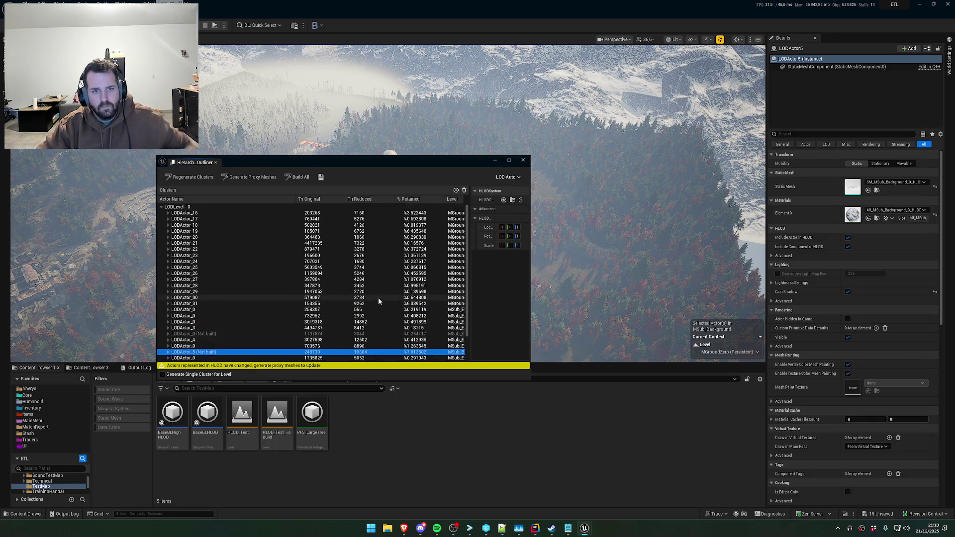
Build the proxy mesh for the unbuilt LODActor_5 cluster in the HLOD Outliner
{"action": "right_click", "coordinate": [325, 324]}
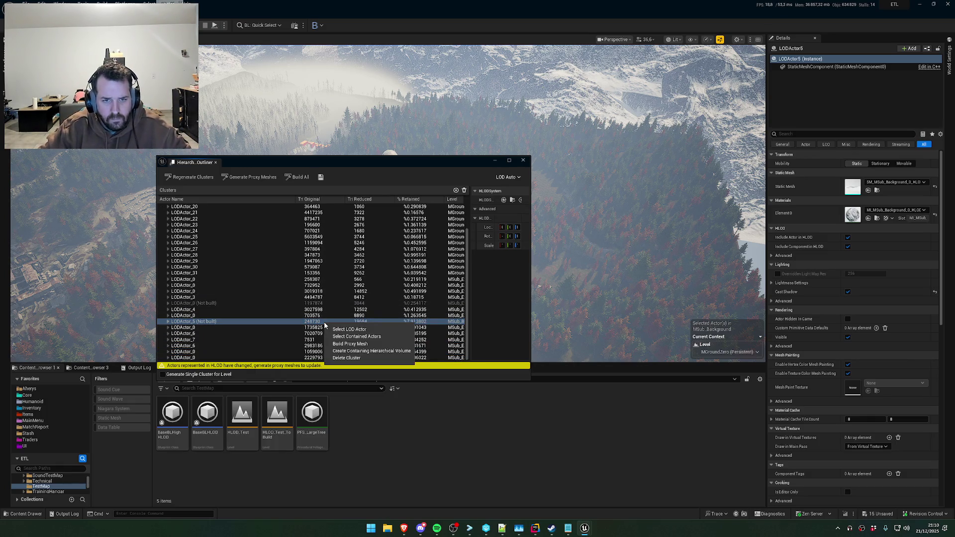
{"action": "left_click", "coordinate": [353, 344]}
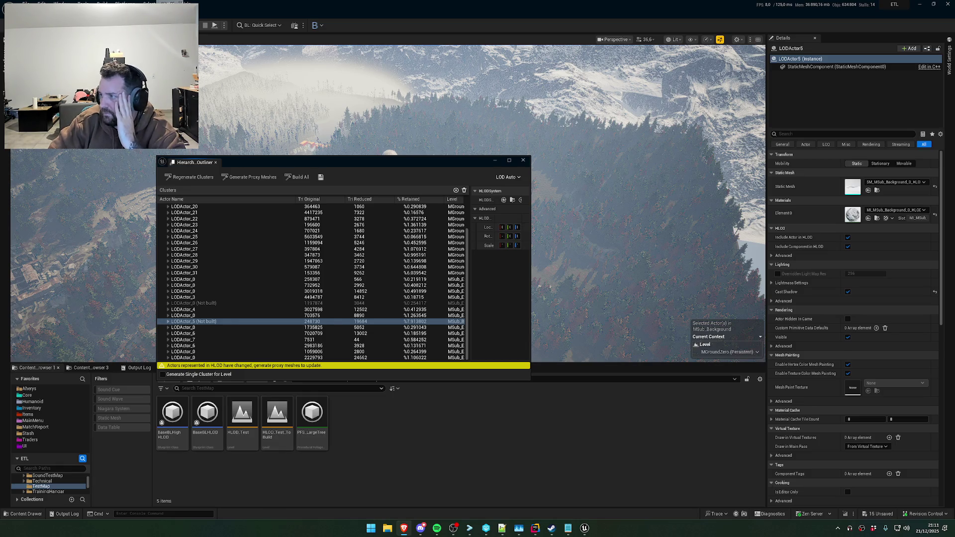
Inspect LODActor_4, then expand the unbuilt LODActor_0 cluster to list its member actors
{"action": "mouse_move", "coordinate": [587, 531]}
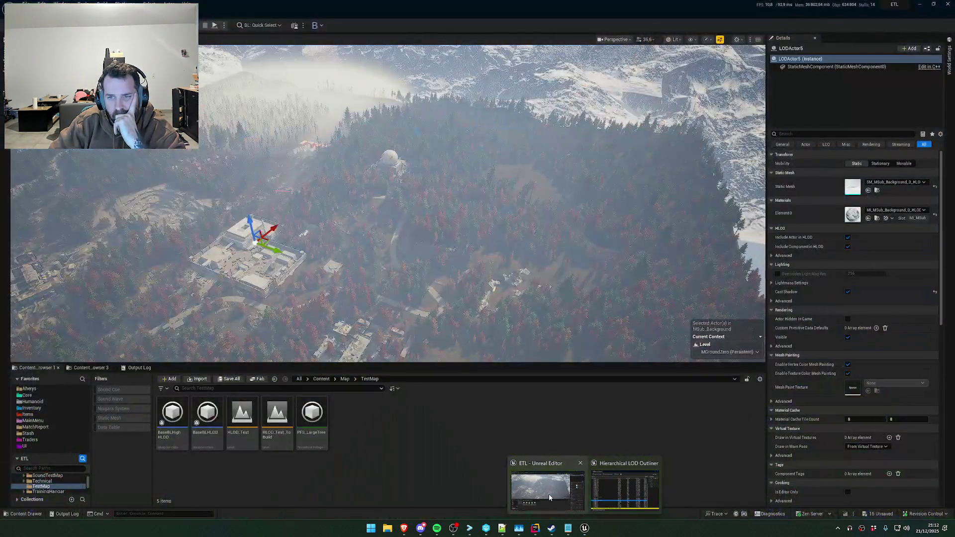
{"action": "left_click", "coordinate": [548, 494]}
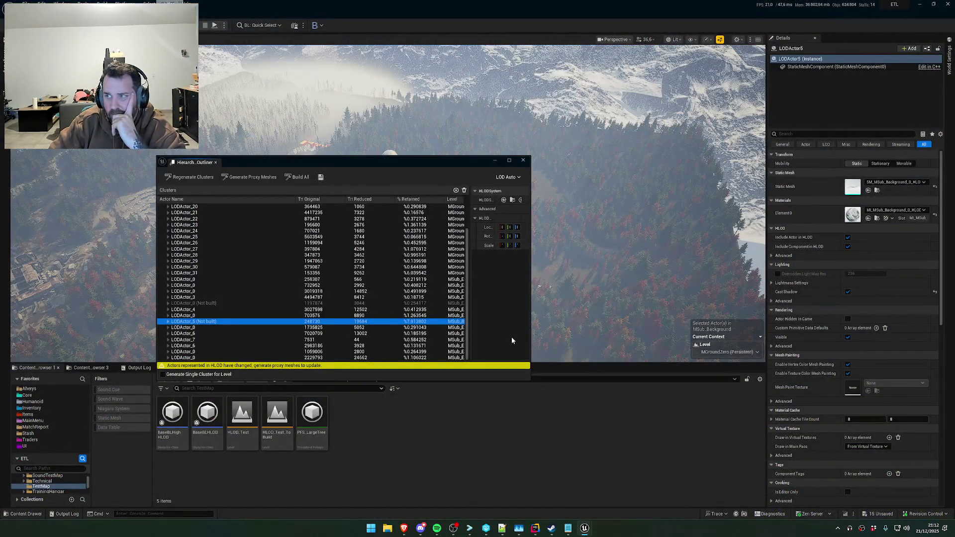
{"action": "left_click", "coordinate": [391, 310]}
{"action": "left_click", "coordinate": [380, 297]}
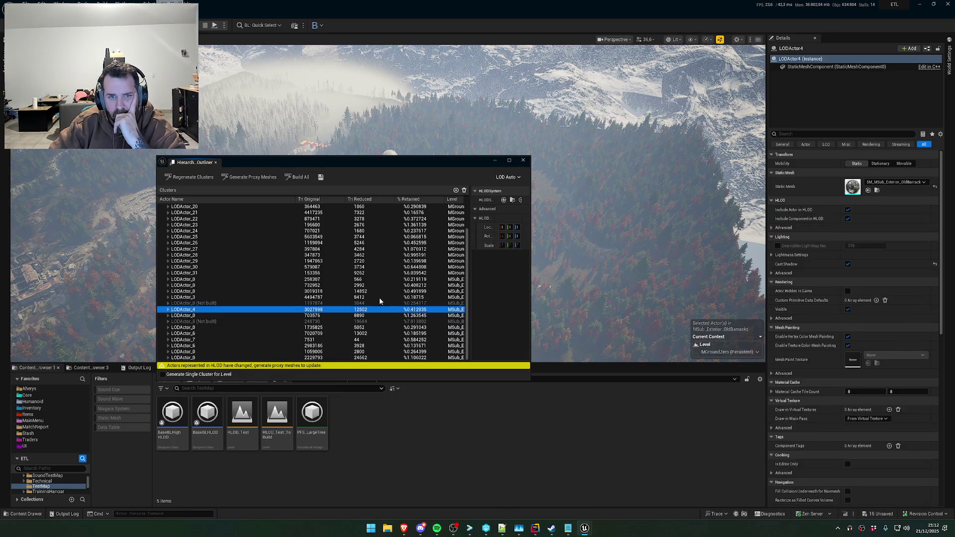
{"action": "left_click", "coordinate": [373, 302]}
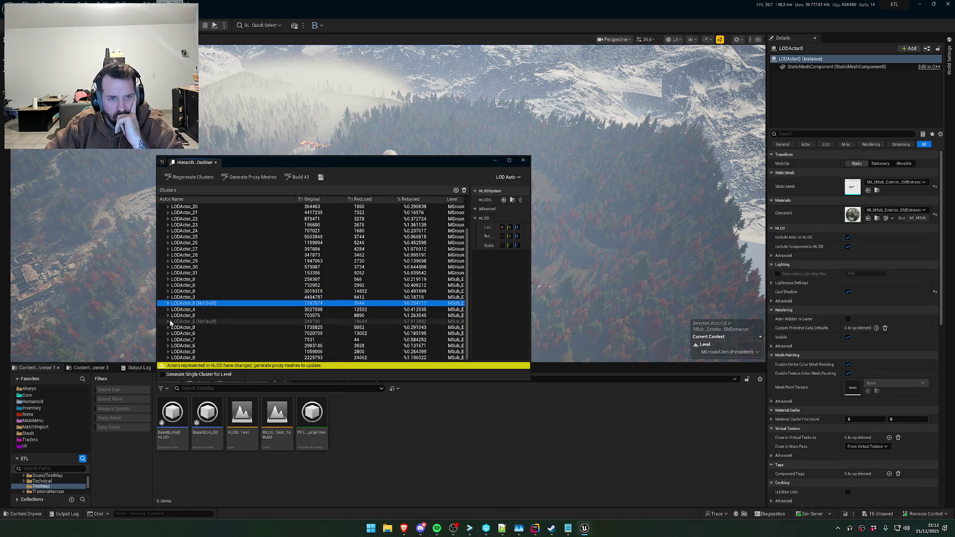
{"action": "key", "text": "Right"}
{"action": "scroll", "coordinate": [228, 319], "scroll_direction": "down", "scroll_amount": 5}
{"action": "scroll", "coordinate": [230, 319], "scroll_direction": "down", "scroll_amount": 6}
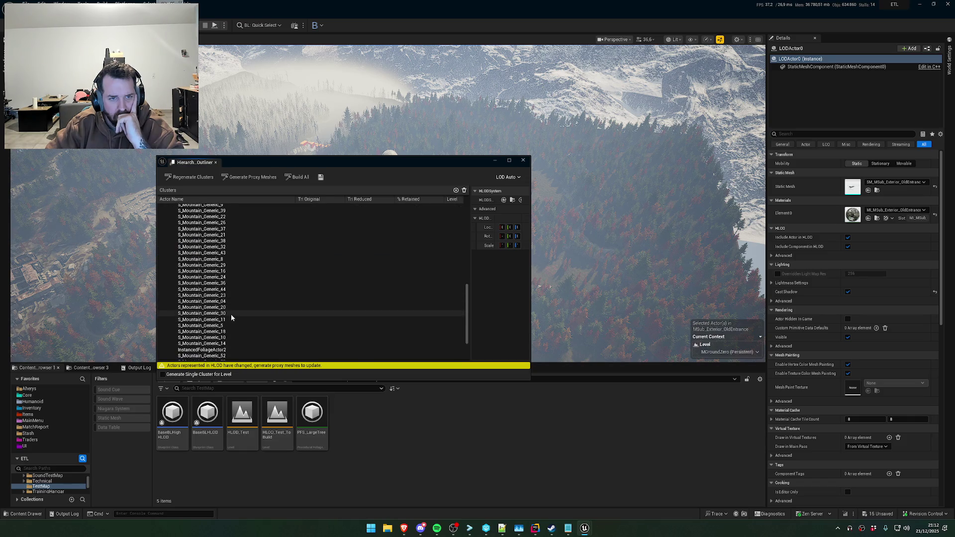
Inspect the cluster's InstancedFoliageActor2 and its mesh components, and frame it in the viewport
{"action": "left_click", "coordinate": [223, 298]}
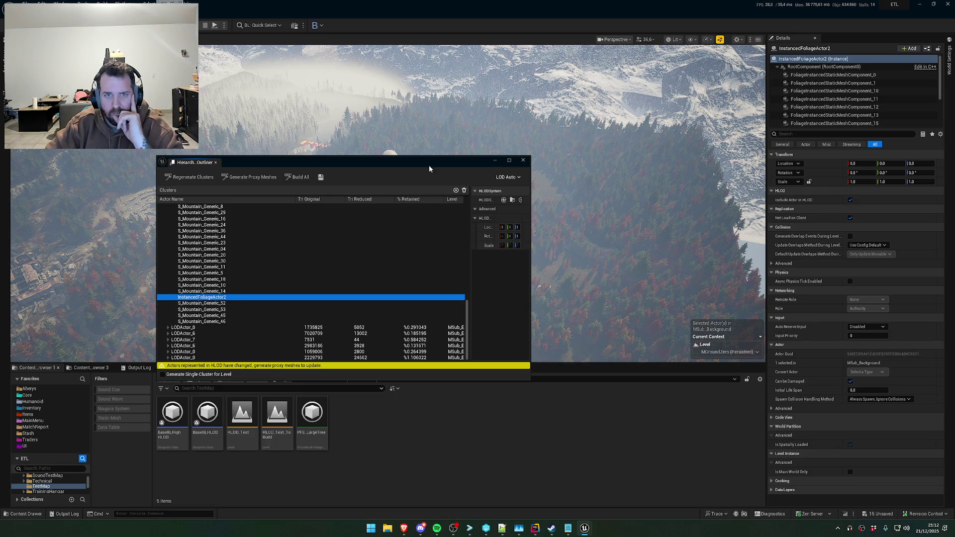
{"action": "left_click_drag", "start_coordinate": [429, 164], "coordinate": [417, 331]}
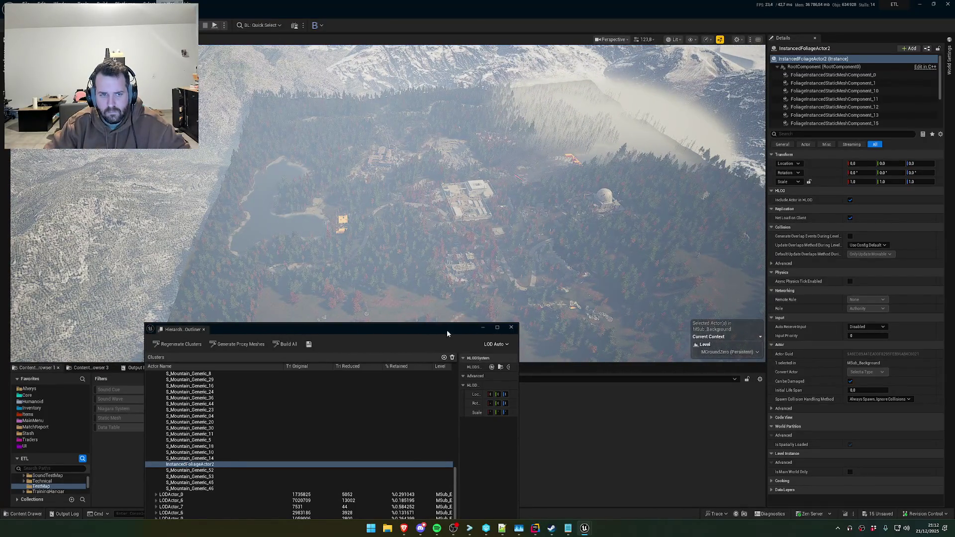
{"action": "scroll", "coordinate": [316, 445], "scroll_direction": "up", "scroll_amount": 5}
{"action": "left_click", "coordinate": [844, 101]}
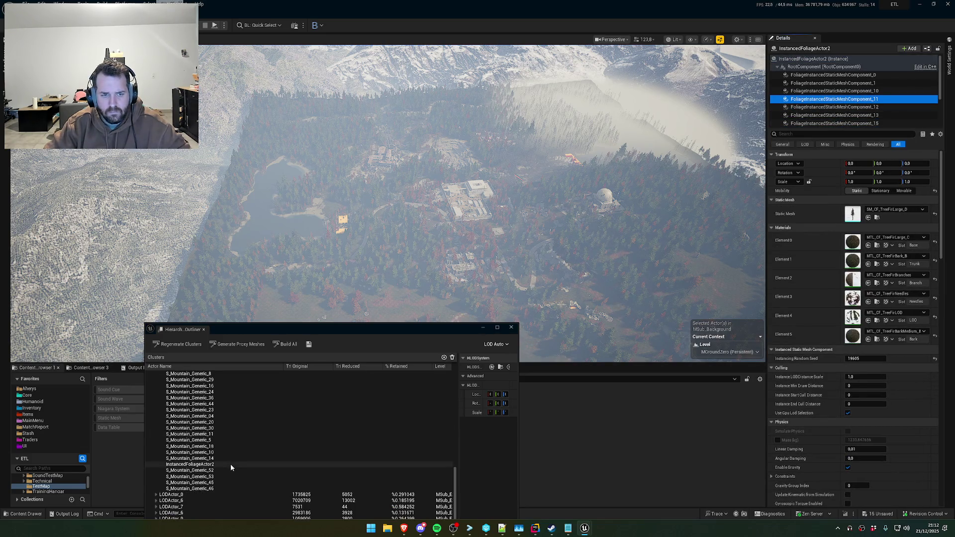
{"action": "left_click", "coordinate": [231, 464]}
{"action": "double_click", "coordinate": [231, 463]}
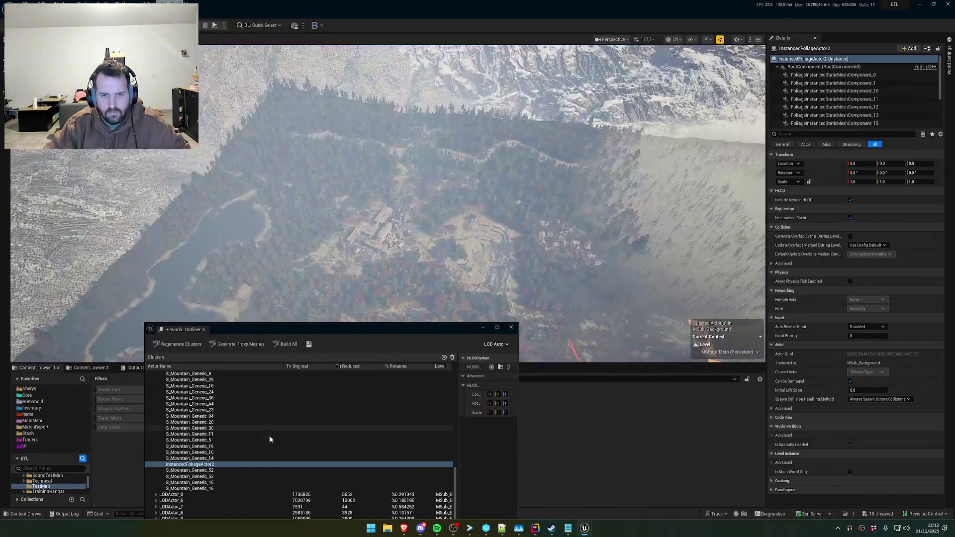
Review LODActor_0's member meshes, collapse LODActor_5, and close the Hierarchical LOD outliner
{"action": "scroll", "coordinate": [248, 455], "scroll_direction": "up", "scroll_amount": 10}
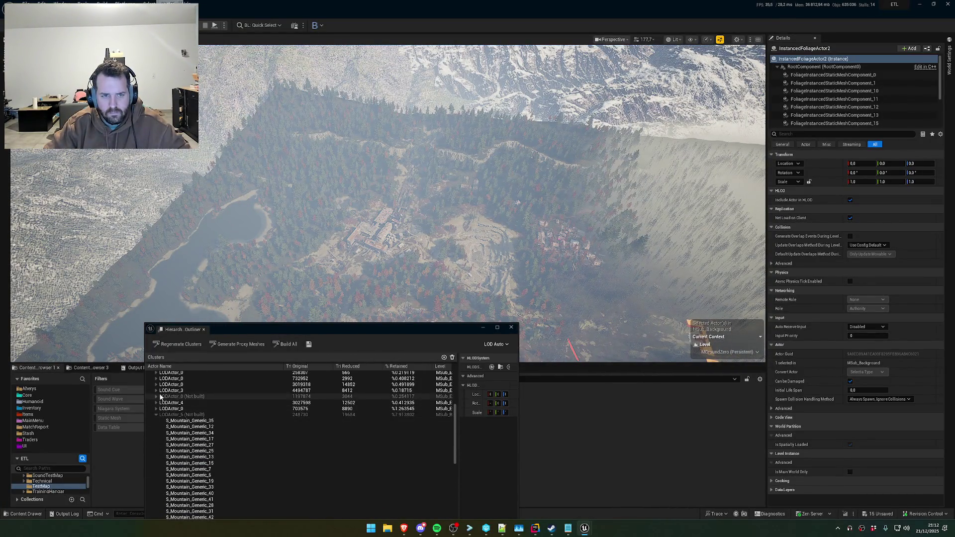
{"action": "left_click", "coordinate": [156, 396]}
{"action": "scroll", "coordinate": [219, 469], "scroll_direction": "down", "scroll_amount": 10}
{"action": "scroll", "coordinate": [219, 470], "scroll_direction": "down", "scroll_amount": 15}
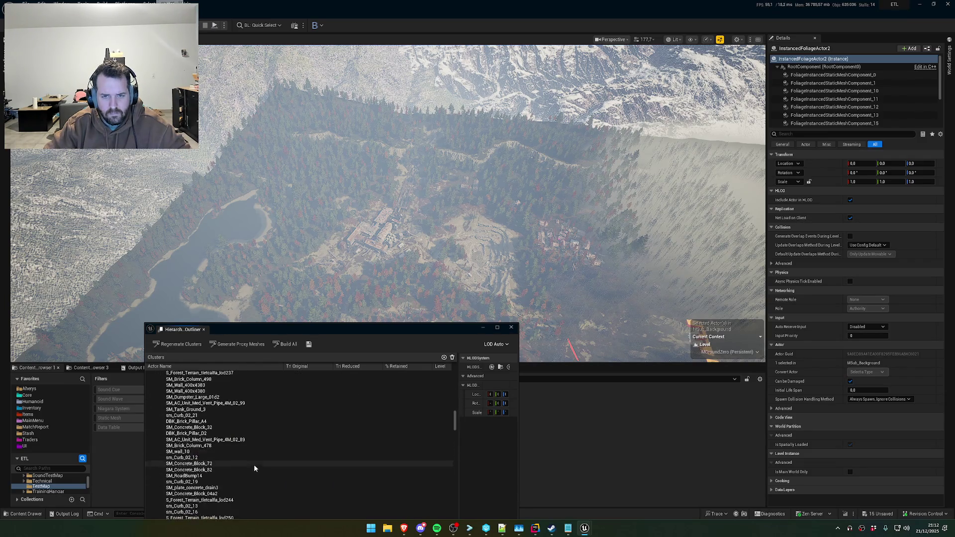
{"action": "mouse_move", "coordinate": [454, 422]}
{"action": "left_mouse_down"}
{"action": "mouse_move", "coordinate": [455, 519]}
{"action": "mouse_move", "coordinate": [455, 509]}
{"action": "left_mouse_up"}
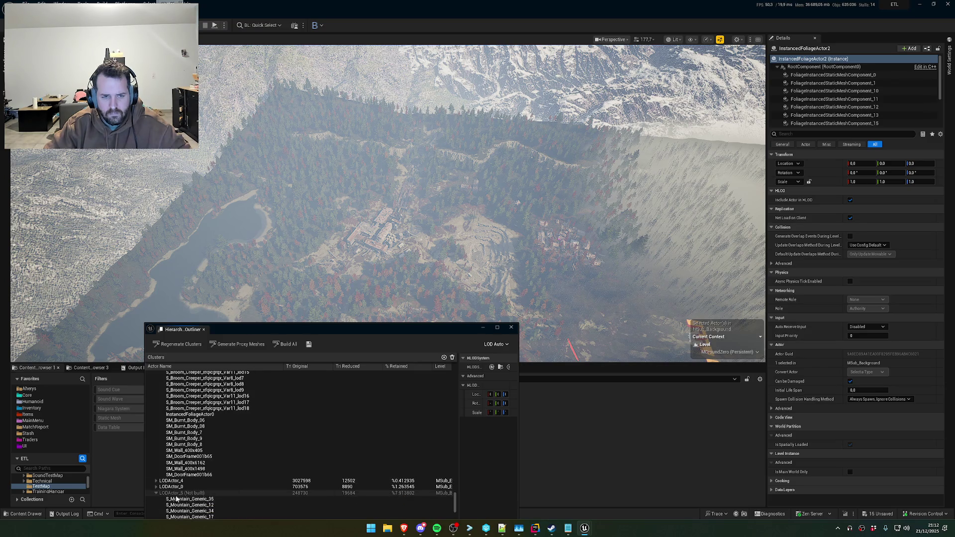
{"action": "left_click", "coordinate": [156, 493]}
{"action": "left_click", "coordinate": [512, 328]}
{"action": "mouse_move", "coordinate": [511, 327]}
{"action": "left_mouse_down"}
{"action": "mouse_move", "coordinate": [490, 279]}
{"action": "mouse_move", "coordinate": [490, 299]}
{"action": "mouse_move", "coordinate": [490, 278]}
{"action": "mouse_move", "coordinate": [487, 288]}
{"action": "mouse_move", "coordinate": [456, 285]}
{"action": "left_mouse_up"}
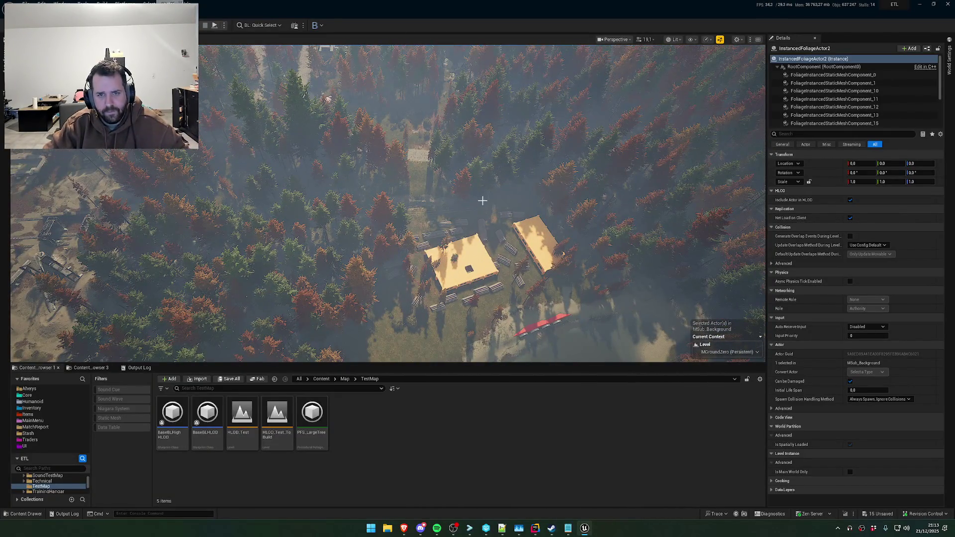
Jump through camera bookmarks 2 to 7 to view the forest base and mountain vista
{"action": "key", "text": "2"}
{"action": "key", "text": "3"}
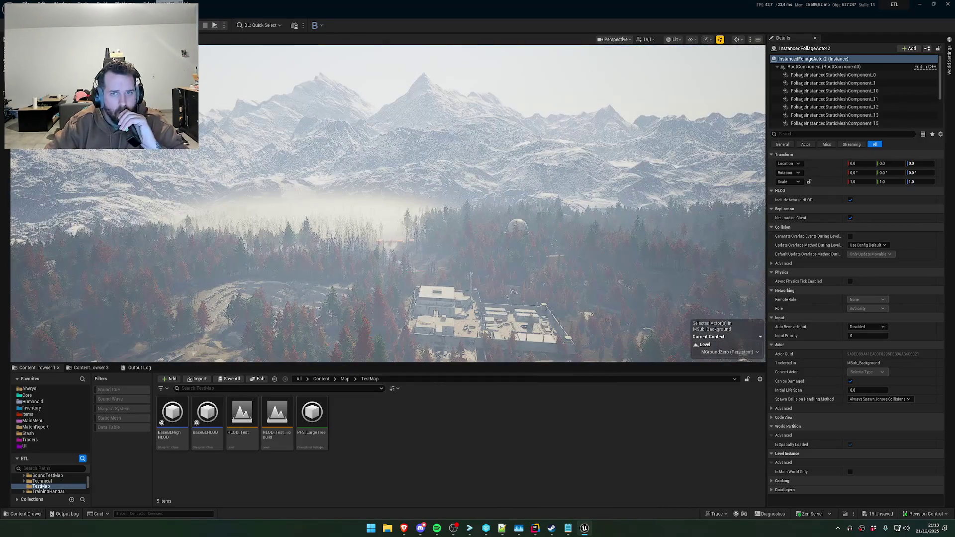
{"action": "key", "text": "4"}
{"action": "key", "text": "5"}
{"action": "key", "text": "6"}
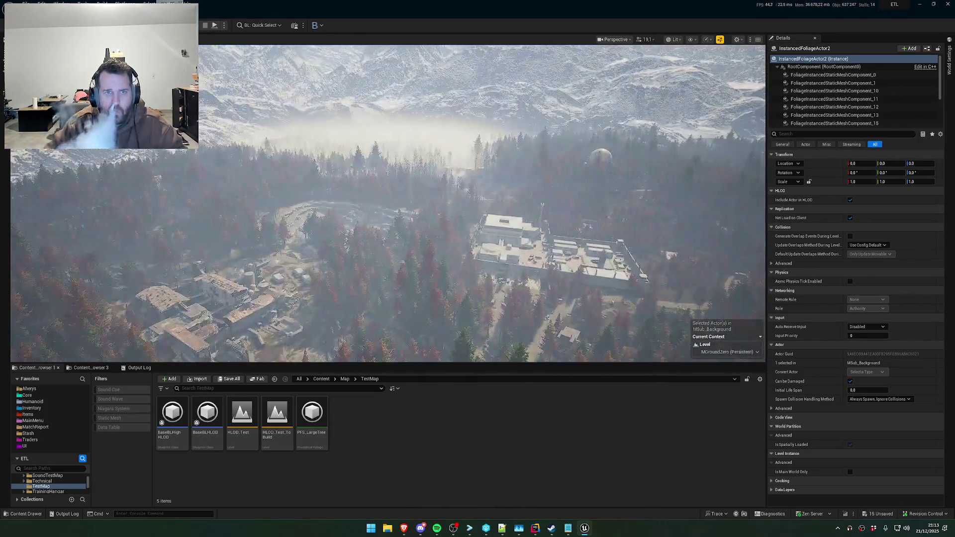
{"action": "key", "text": "7"}
{"action": "left_click", "coordinate": [102, 3]}
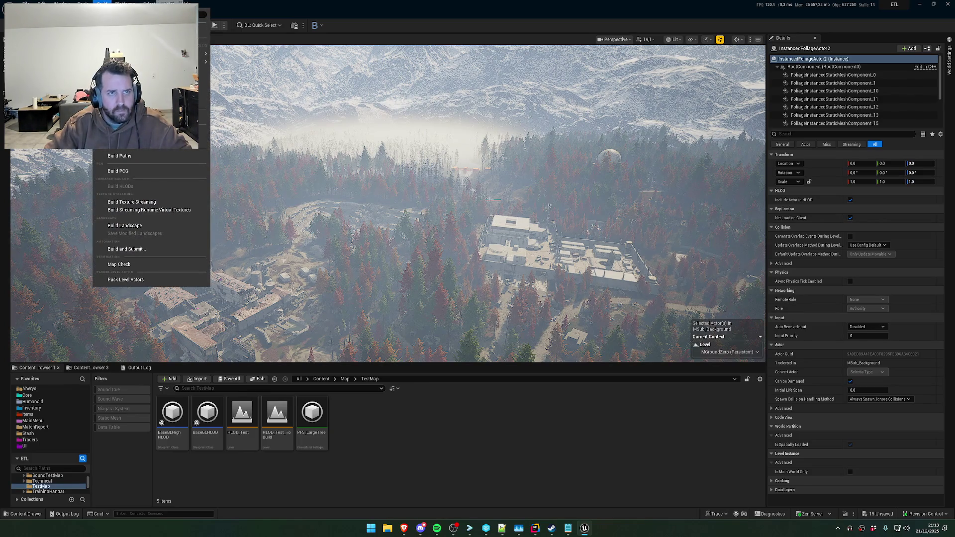
Save all unsaved content, skipping the failing MGroundZero map and dismissing the failure report
{"action": "mouse_move", "coordinate": [148, 4]}
{"action": "key", "text": "Escape"}
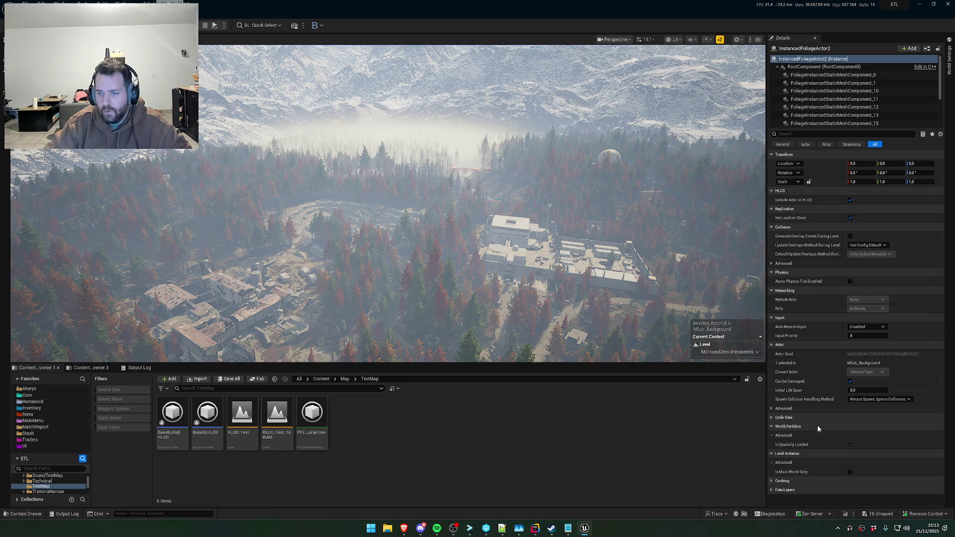
{"action": "key", "text": "ctrl+shift+s"}
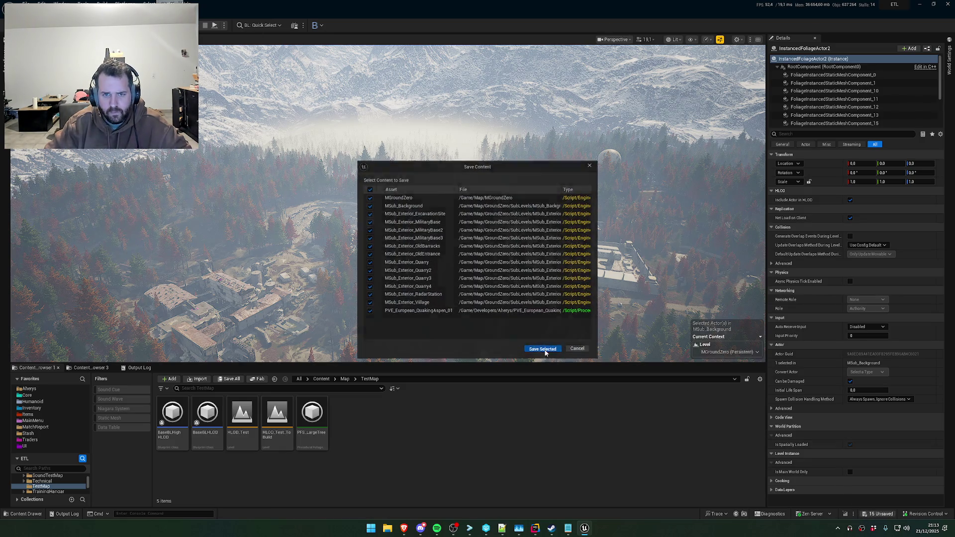
{"action": "left_click", "coordinate": [543, 349]}
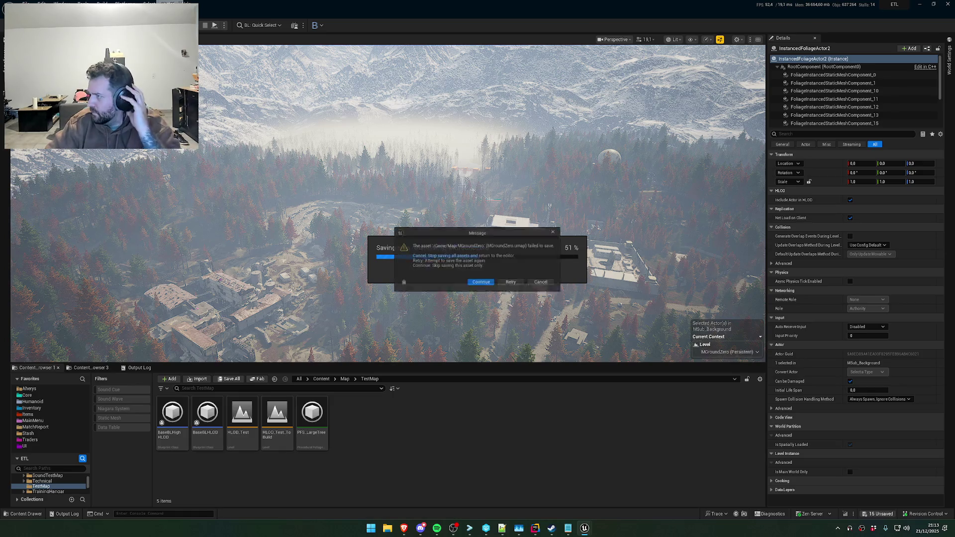
{"action": "left_click", "coordinate": [482, 284]}
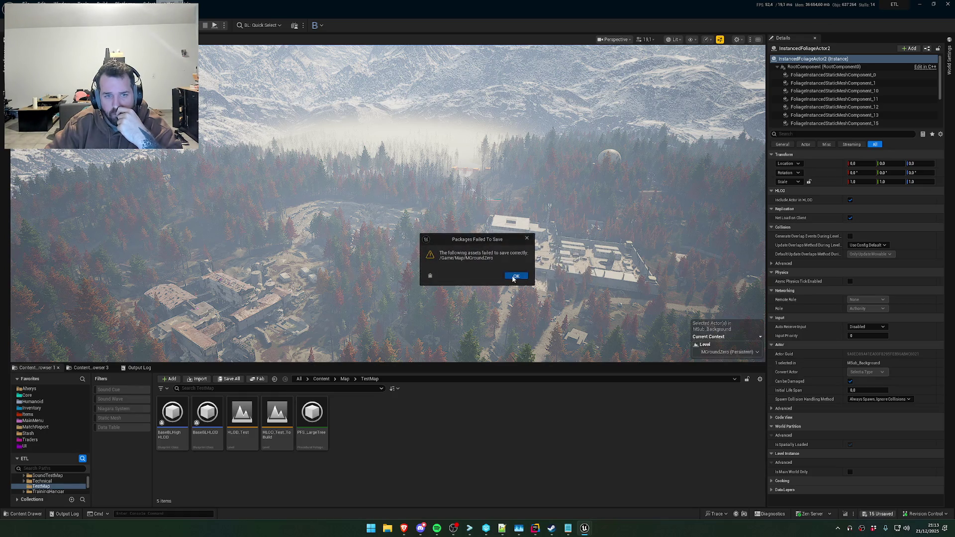
{"action": "left_click", "coordinate": [515, 277]}
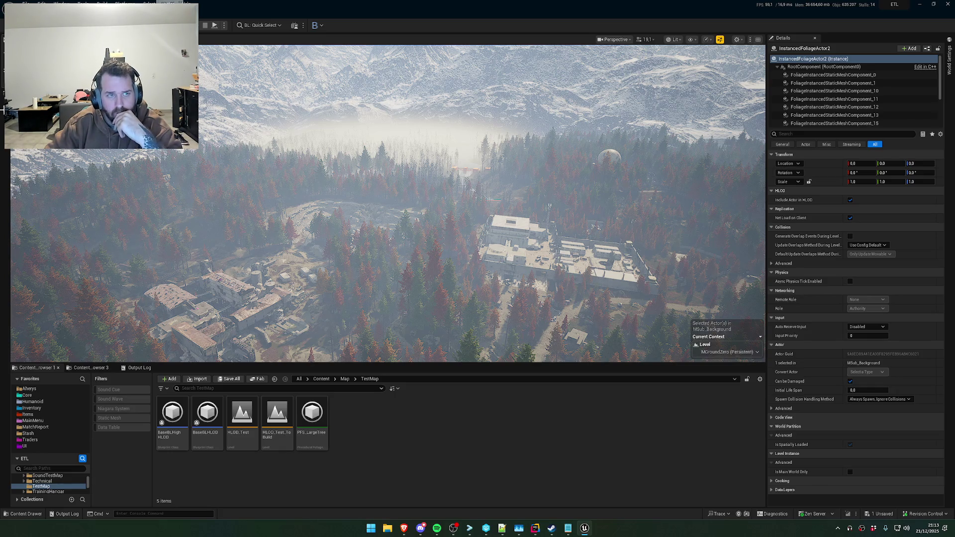
Read the illegal private-object reference error for MGroundZero.umap in the Output Log, then close it
{"action": "left_click", "coordinate": [2, 109]}
{"action": "left_click", "coordinate": [64, 514]}
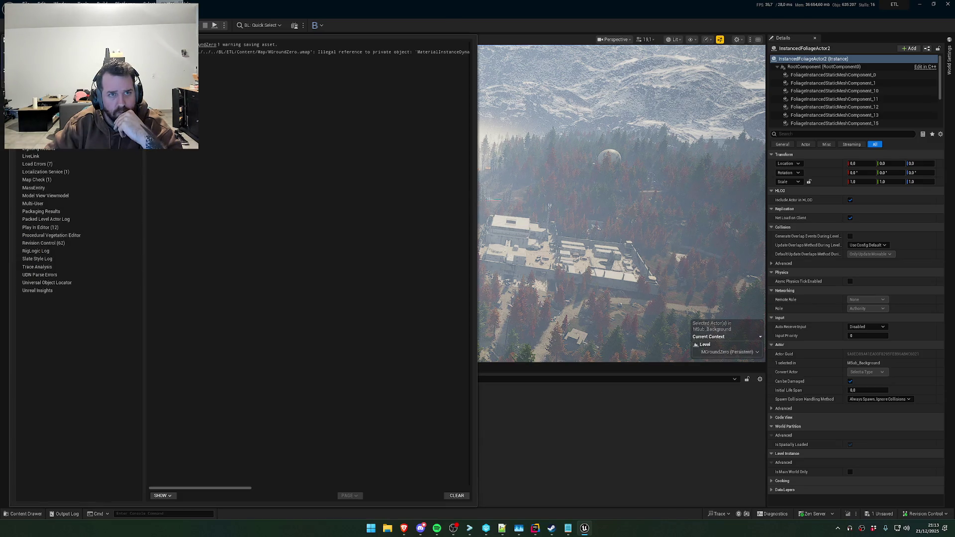
{"action": "left_click_drag", "start_coordinate": [391, 49], "coordinate": [218, 48]}
{"action": "mouse_move", "coordinate": [226, 488]}
{"action": "left_mouse_down"}
{"action": "mouse_move", "coordinate": [434, 487]}
{"action": "mouse_move", "coordinate": [163, 442]}
{"action": "mouse_move", "coordinate": [311, 459]}
{"action": "left_mouse_up"}
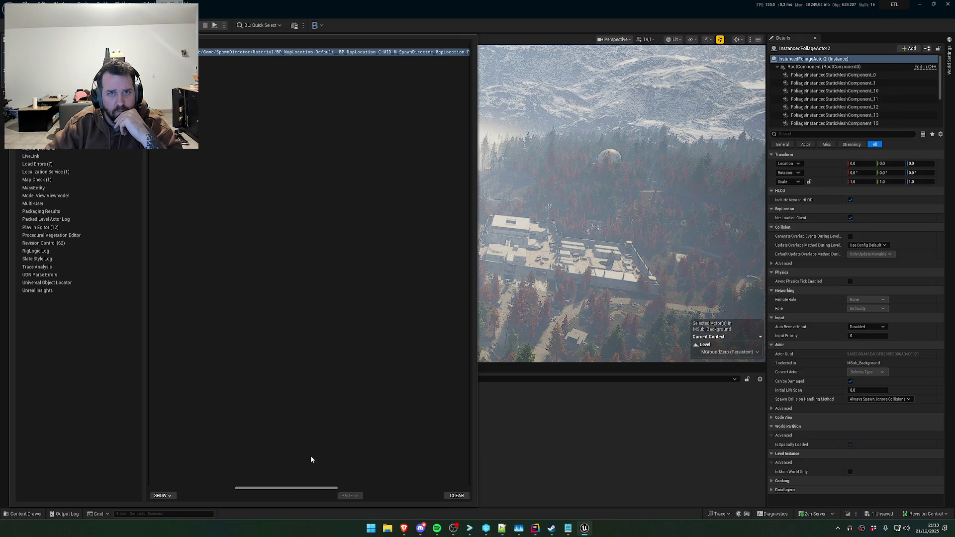
{"action": "left_click", "coordinate": [348, 52]}
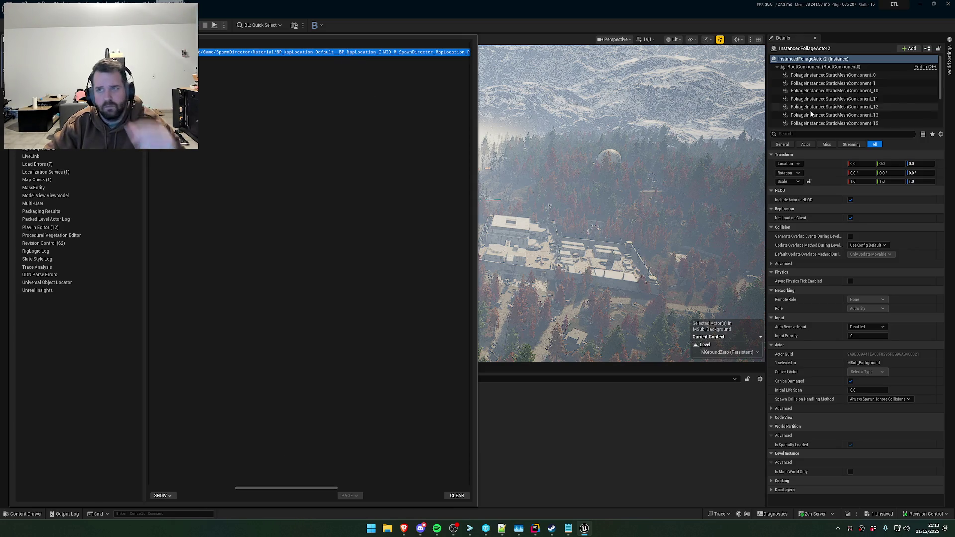
{"action": "key", "text": "ctrl+grave"}
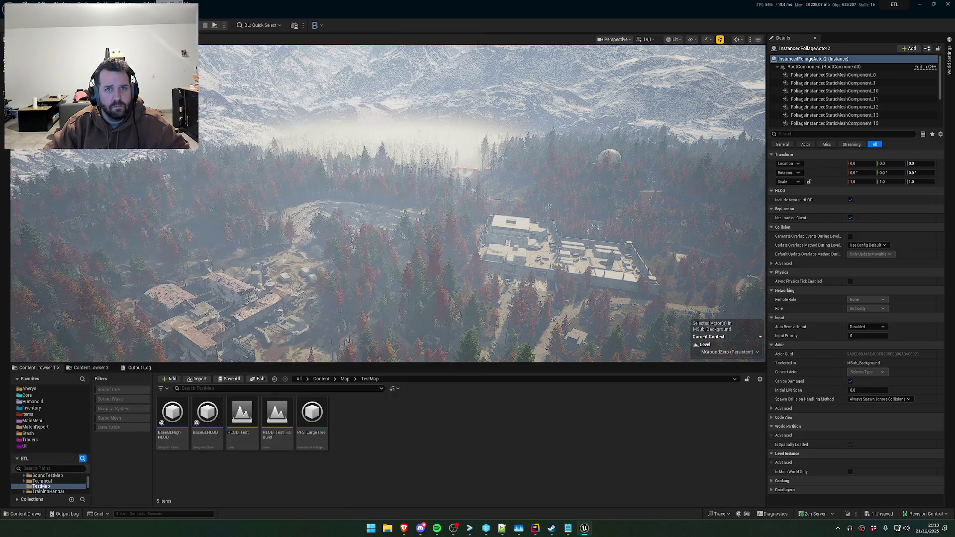
Filter the Outliner with 'tmo' and step through the zone actors, framing Burnt Forest
{"action": "left_click", "coordinate": [3, 103]}
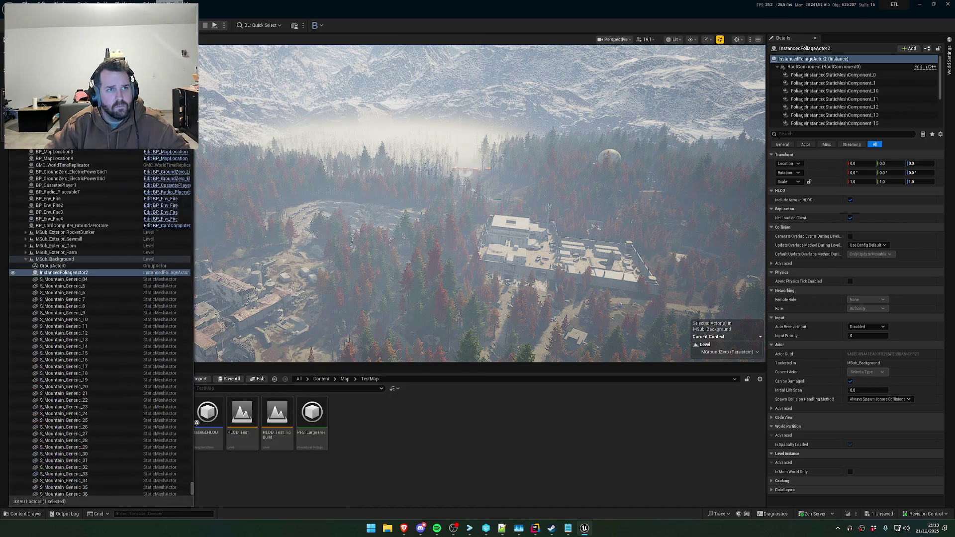
{"action": "type", "text": "tmo"}
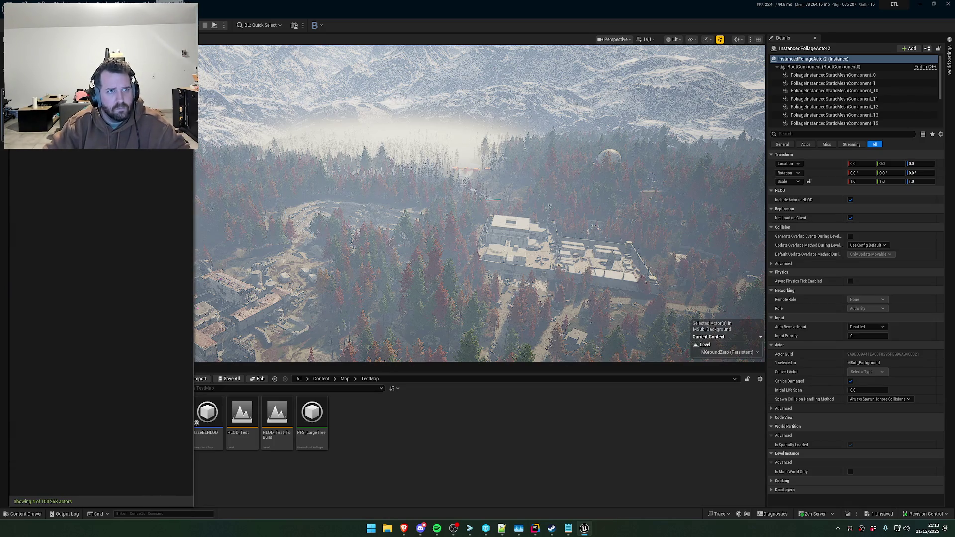
{"action": "left_click", "coordinate": [492, 187]}
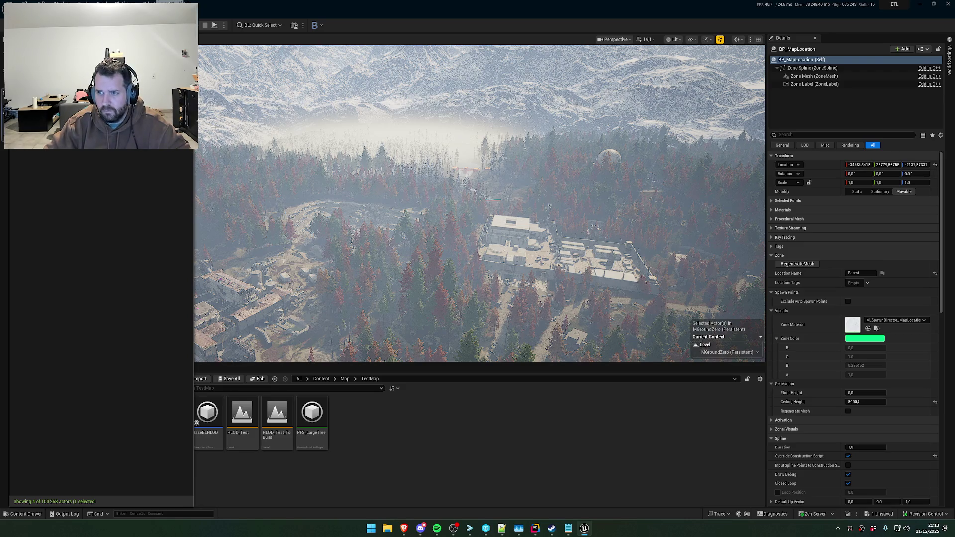
{"action": "key", "text": "Down"}
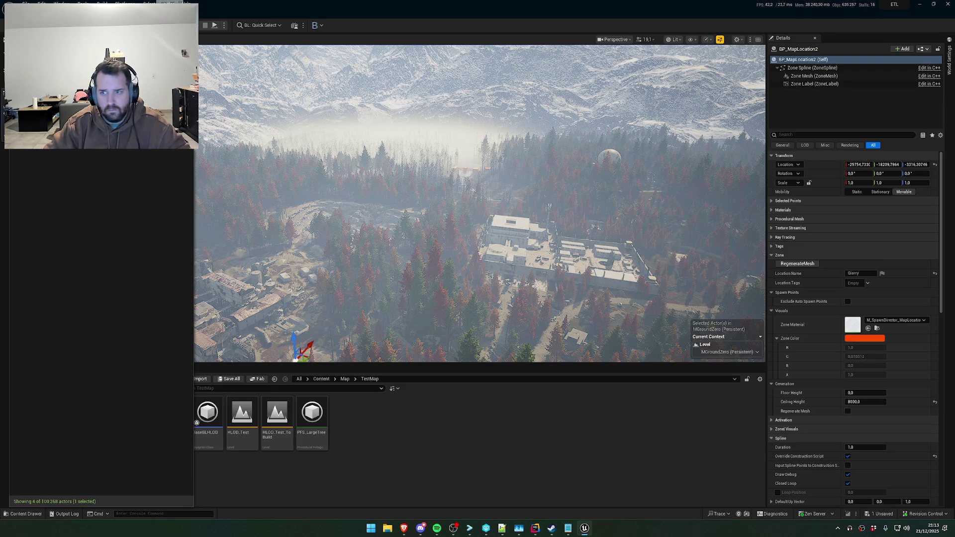
{"action": "key", "text": "Down"}
{"action": "key", "text": "Down"}
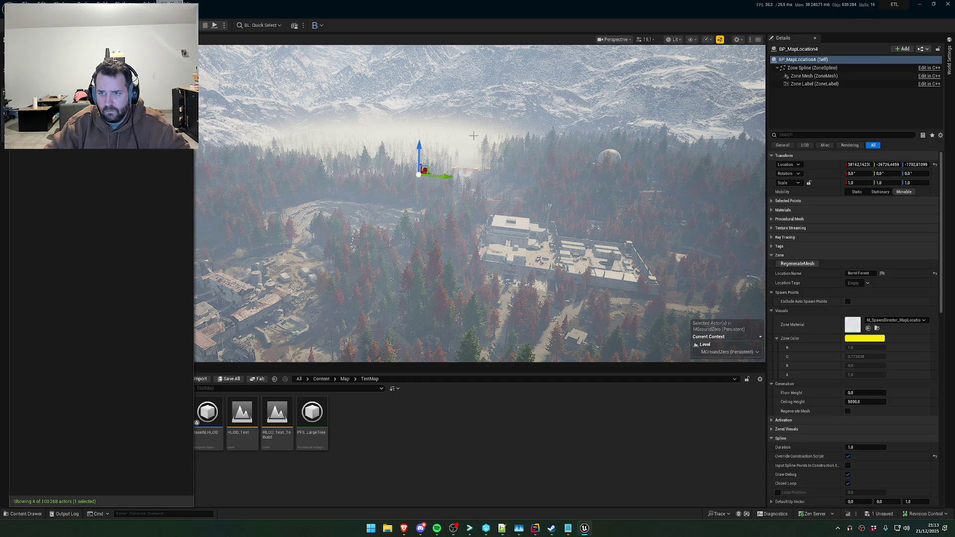
{"action": "key", "text": "f"}
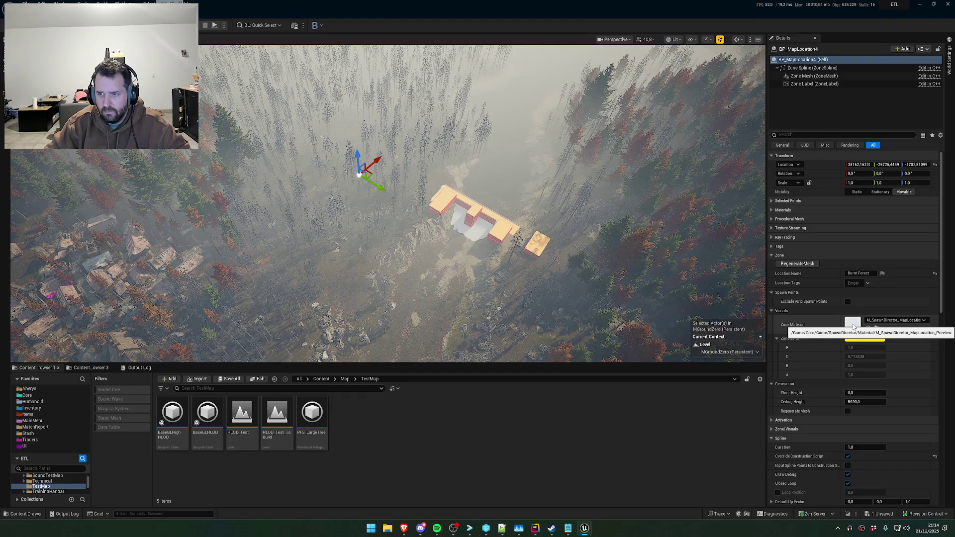
Locate the zone material in the Content Browser, review the remaining zones, and open BP_MapLocation
{"action": "left_click", "coordinate": [877, 328]}
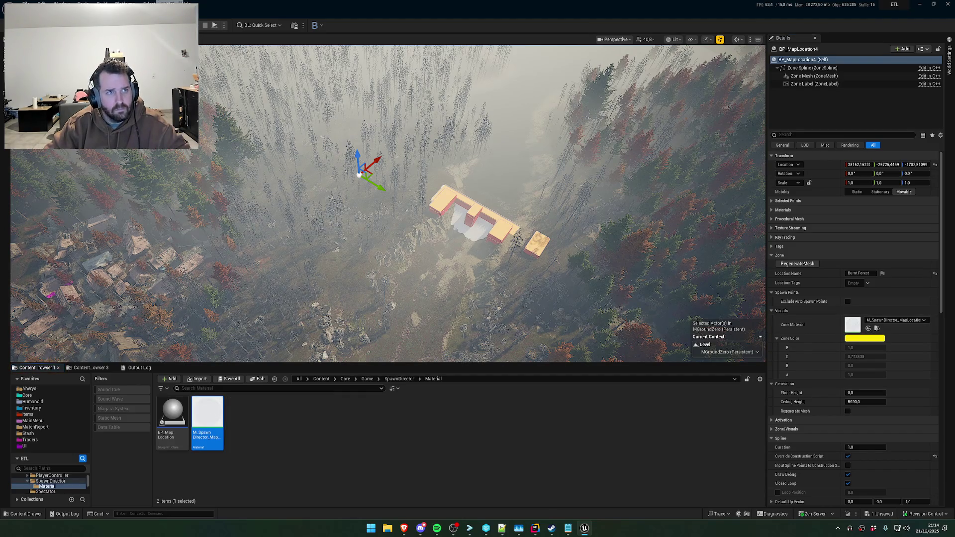
{"action": "key", "text": "ctrl+z"}
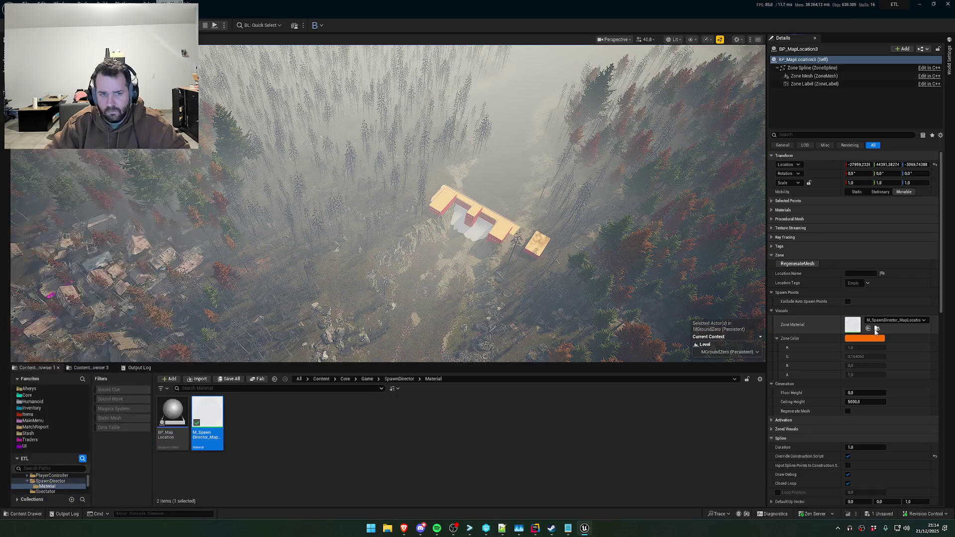
{"action": "key", "text": "ctrl+z"}
{"action": "left_click", "coordinate": [878, 329]}
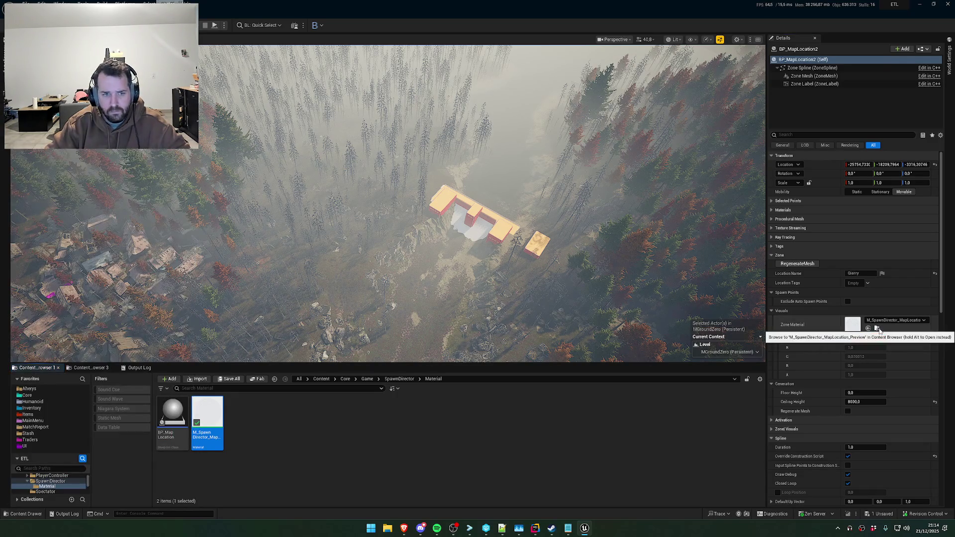
{"action": "key", "text": "ctrl+z"}
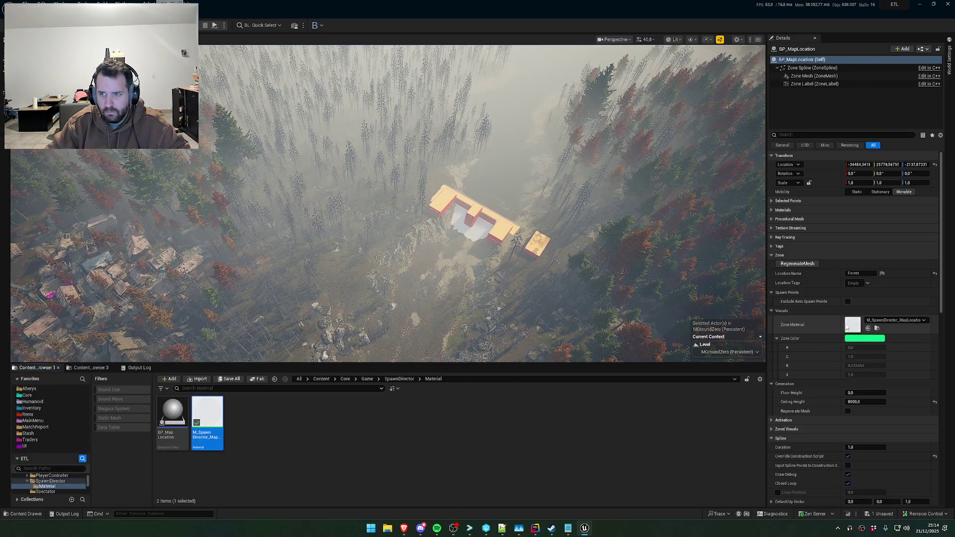
{"action": "left_click", "coordinate": [2, 69]}
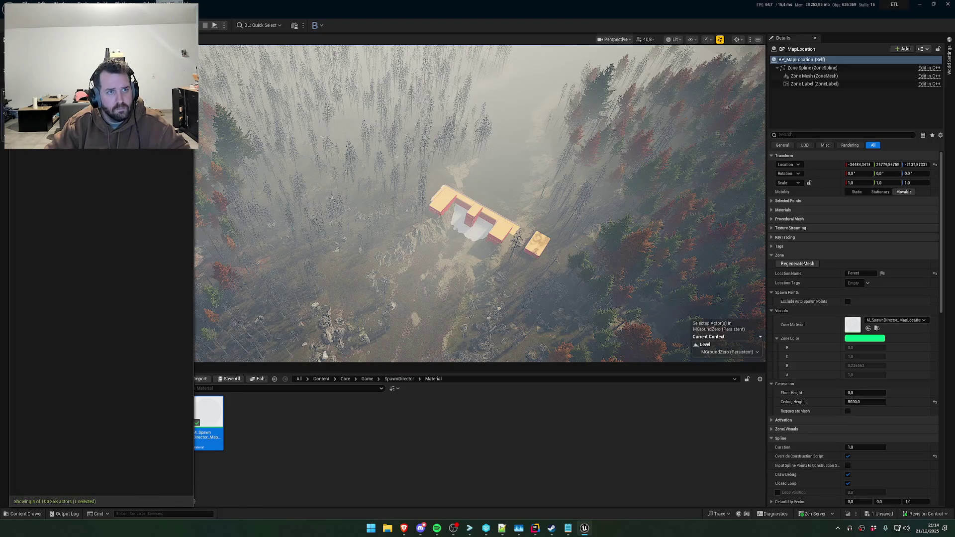
{"action": "key", "text": "ctrl+z"}
{"action": "key", "text": "ctrl+z"}
{"action": "key", "text": "ctrl+z"}
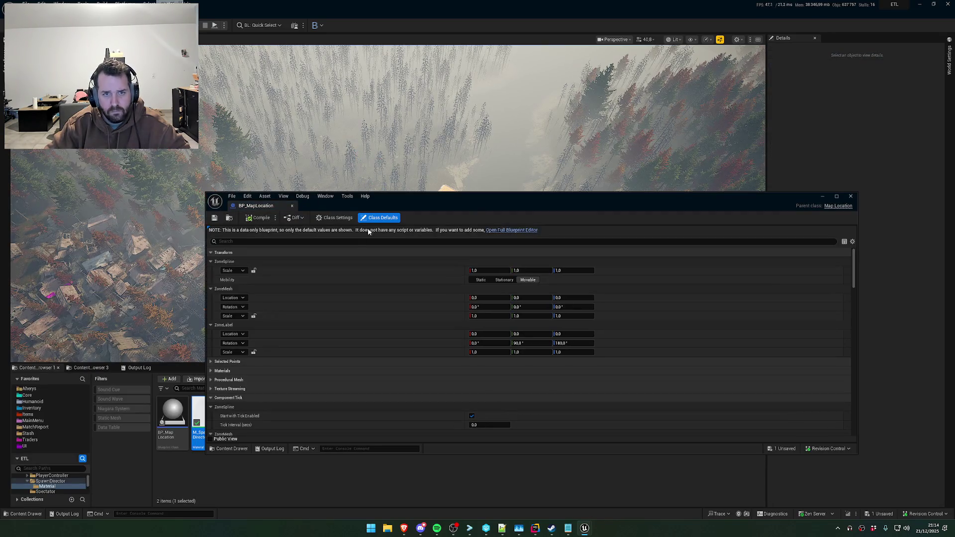
{"action": "left_click_drag", "start_coordinate": [453, 206], "coordinate": [454, 168]}
{"action": "left_click", "coordinate": [466, 194]}
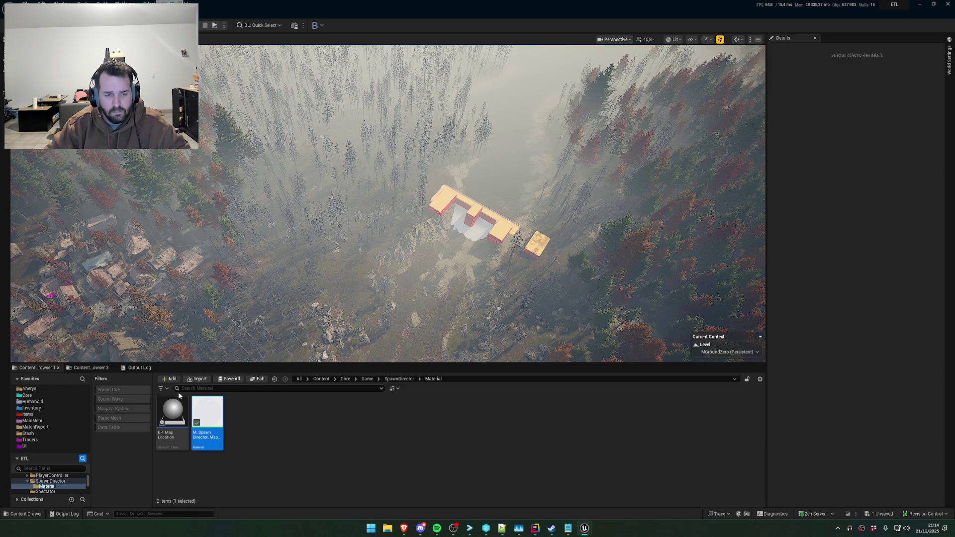
Inspect the BP_MapLocation blueprint's components and its class default values
{"action": "key", "text": "alt+Tab"}
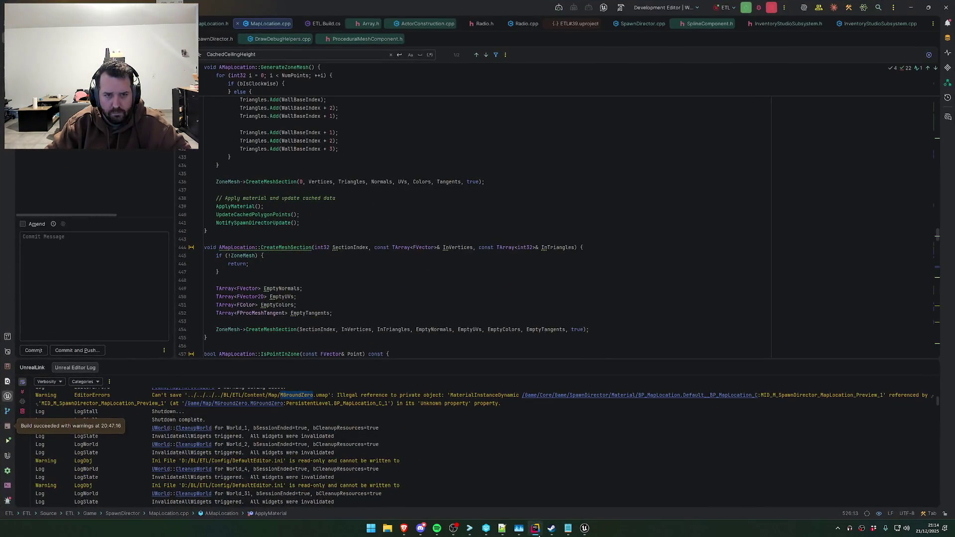
{"action": "key", "text": "alt+Tab"}
{"action": "left_click", "coordinate": [214, 217]}
{"action": "left_click", "coordinate": [215, 209]}
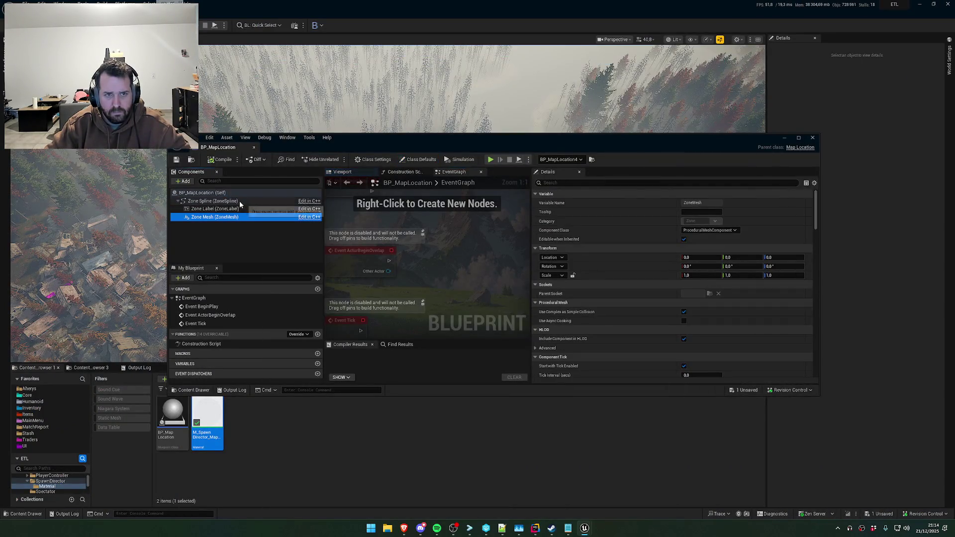
{"action": "left_click", "coordinate": [223, 194]}
{"action": "left_click", "coordinate": [177, 160]}
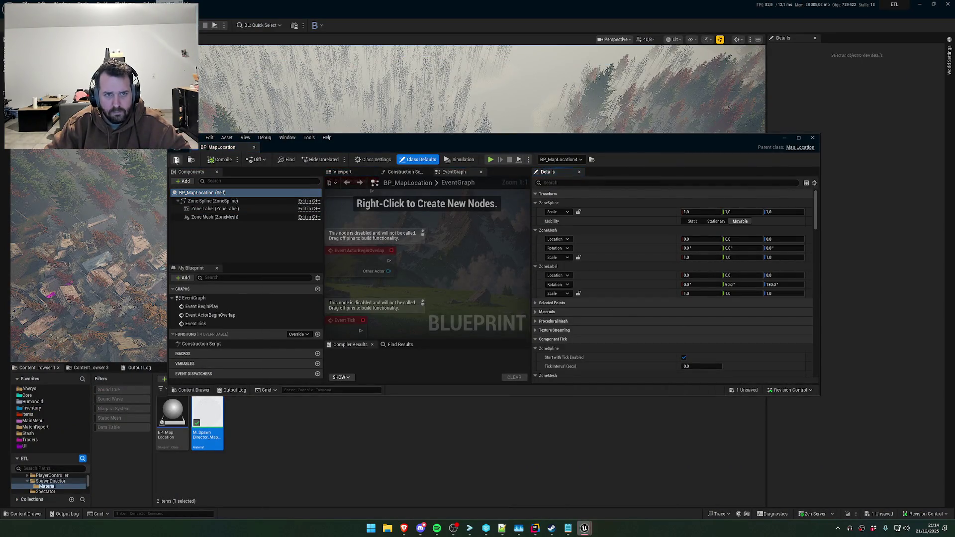
Dismiss the check-out prompt, close the BP_MapLocation blueprint editor, and save all
{"action": "left_click", "coordinate": [500, 347]}
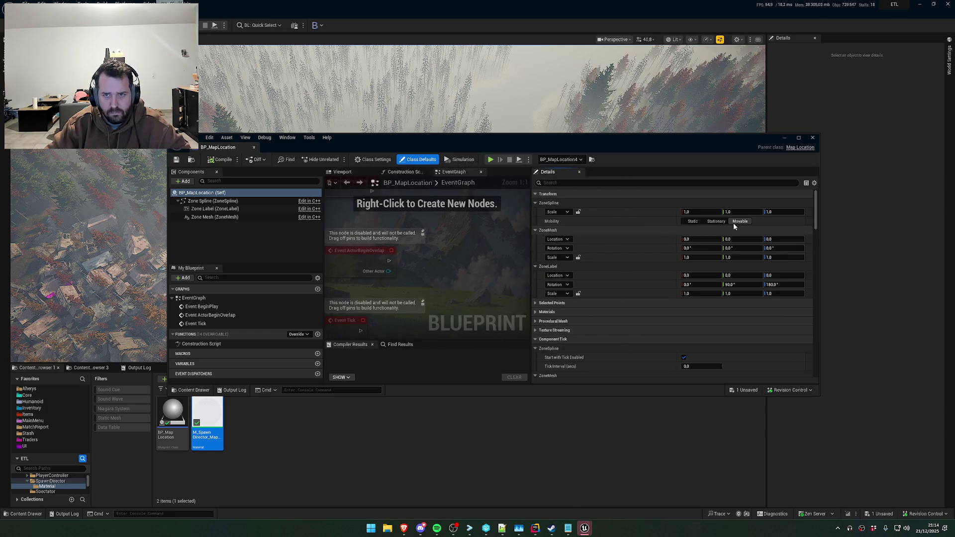
{"action": "left_click", "coordinate": [814, 138]}
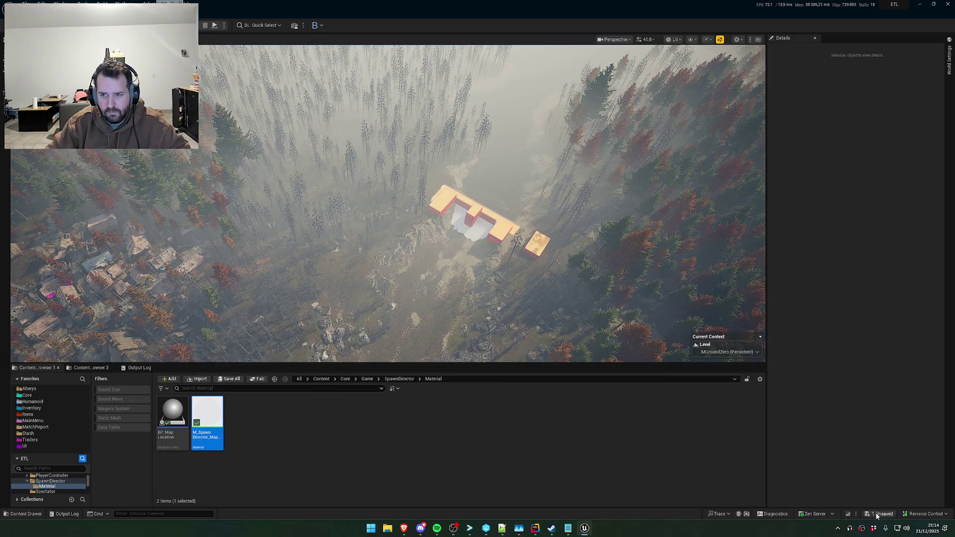
{"action": "key", "text": "ctrl+shift+s"}
Attempt to save MGroundZero again, skipping the failed map and acknowledging the failure report
{"action": "left_click", "coordinate": [548, 350]}
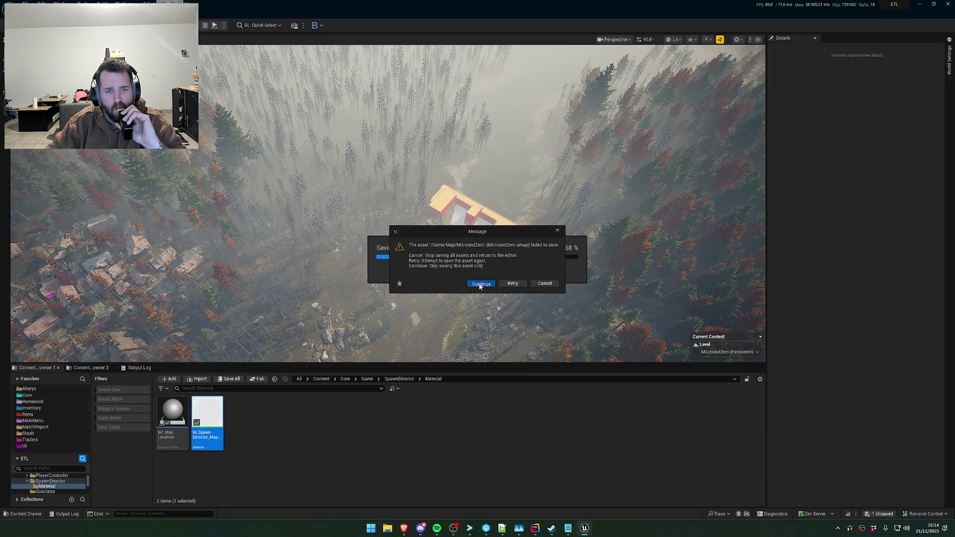
{"action": "left_click", "coordinate": [482, 284]}
{"action": "left_click", "coordinate": [521, 277]}
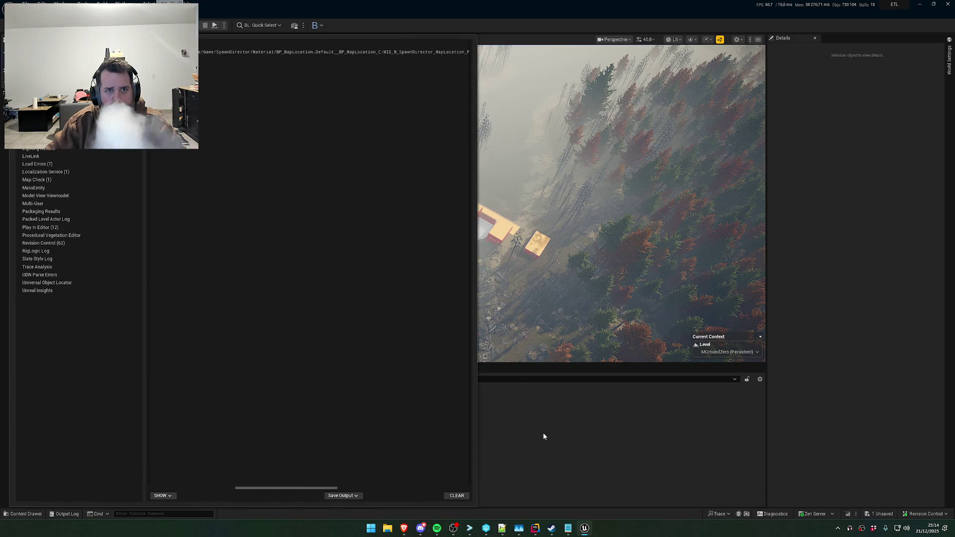
{"action": "left_click", "coordinate": [543, 433]}
Select the log error naming BP_MapLocation's preview material instance and Default__BP_MapLocation
{"action": "left_click", "coordinate": [145, 369]}
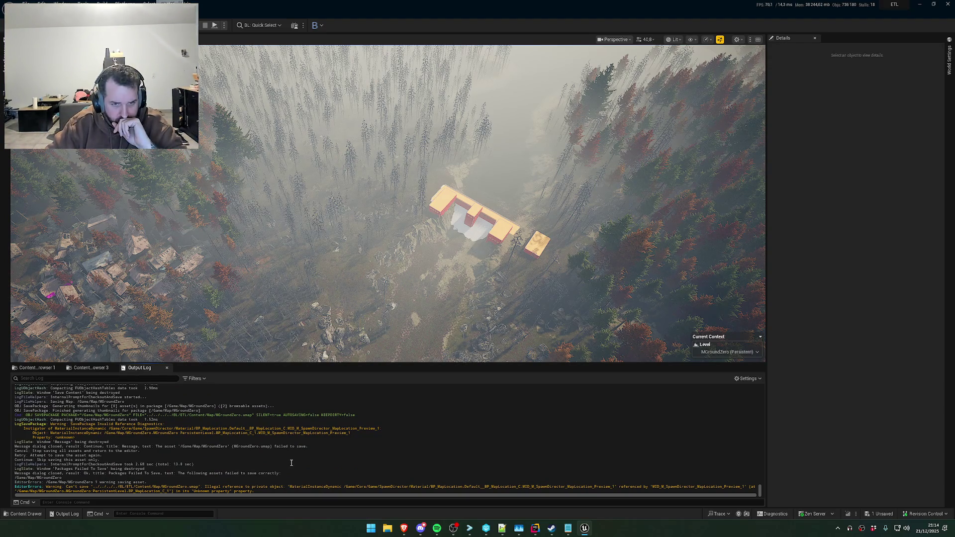
{"action": "double_click", "coordinate": [303, 433]}
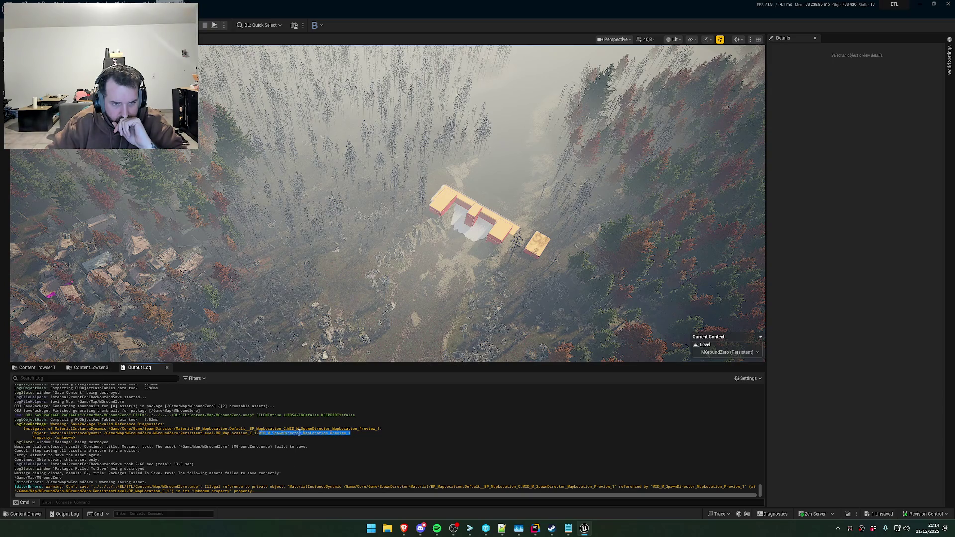
{"action": "left_click_drag", "start_coordinate": [257, 432], "coordinate": [126, 433]}
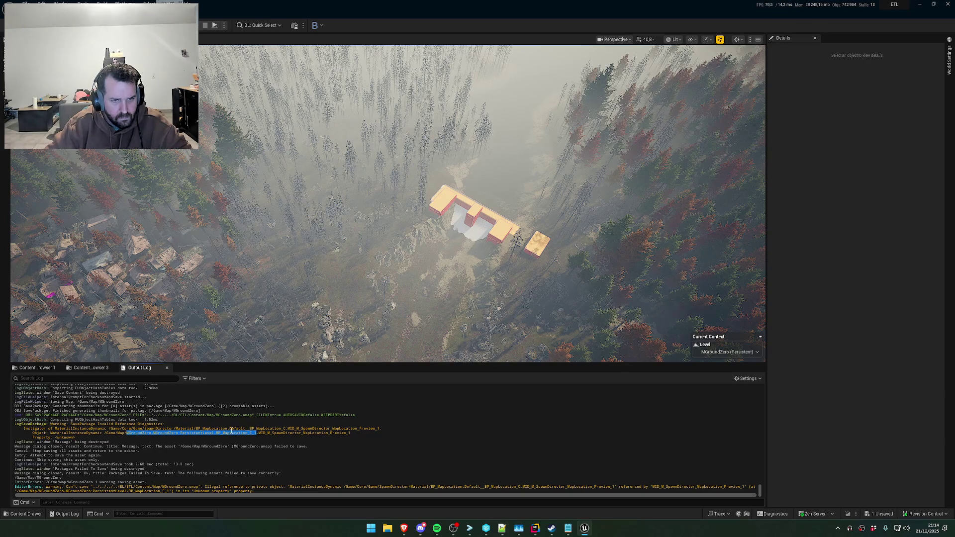
{"action": "double_click", "coordinate": [231, 429]}
{"action": "left_click", "coordinate": [285, 429]}
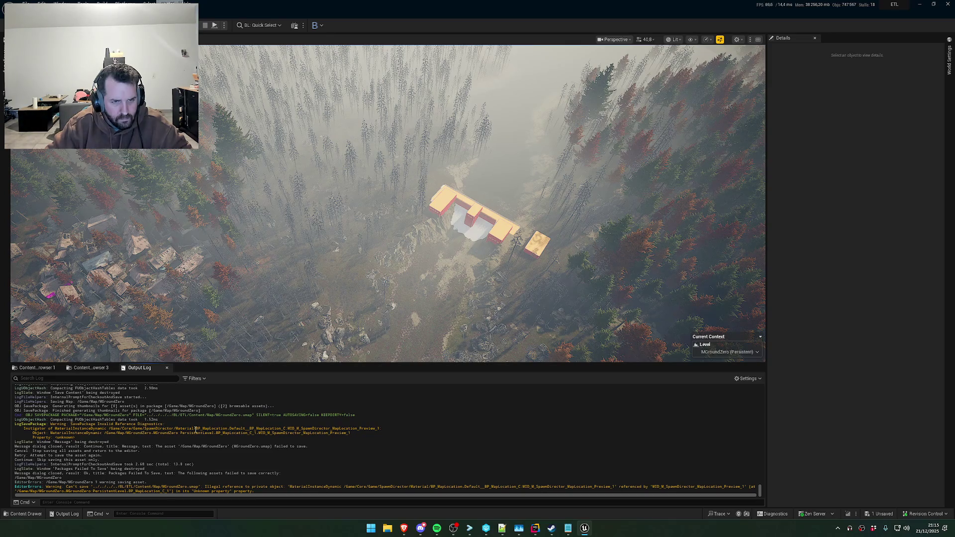
{"action": "left_click_drag", "start_coordinate": [195, 429], "coordinate": [280, 429]}
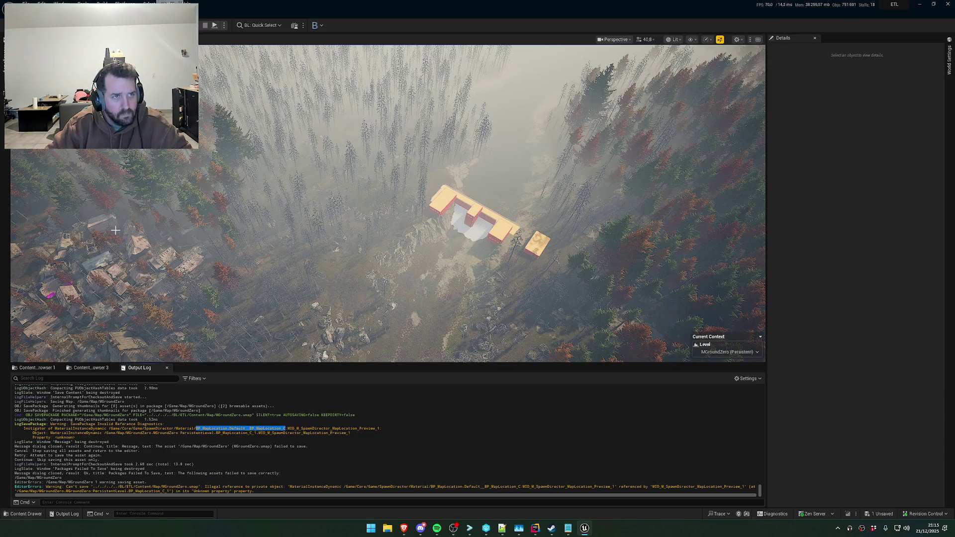
{"action": "left_click_drag", "start_coordinate": [227, 429], "coordinate": [287, 429]}
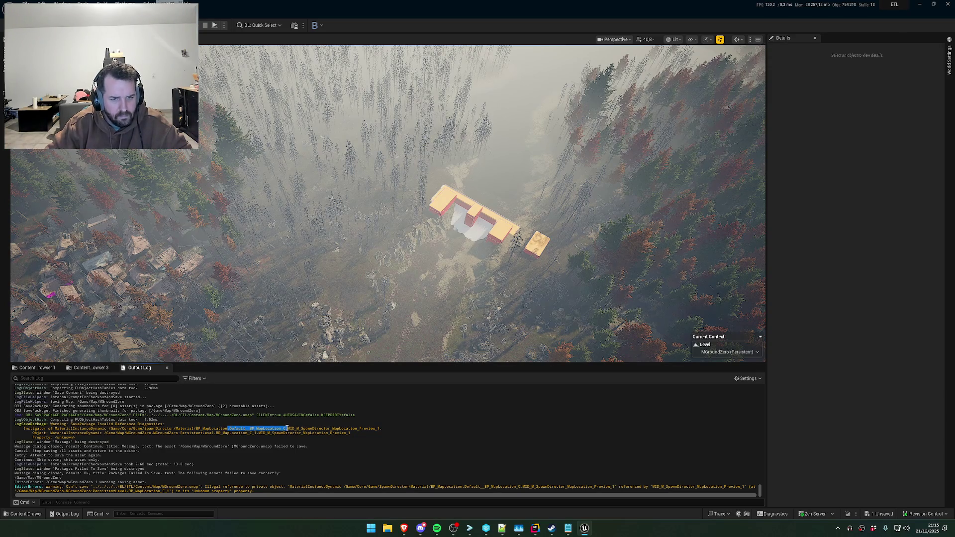
{"action": "left_click", "coordinate": [3, 107]}
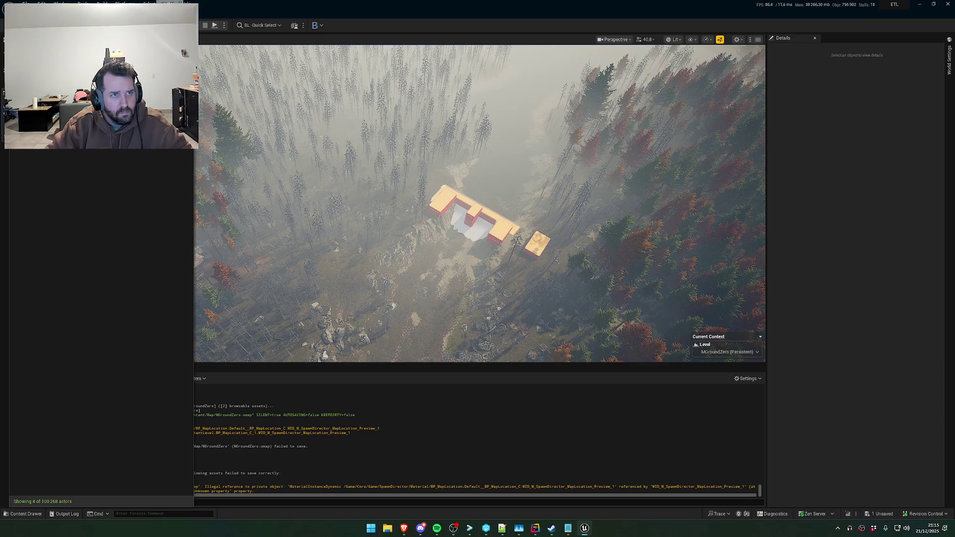
Inspect the BP_MapLocation zone actors and review MapLocation.cpp in the code editor
{"action": "left_click", "coordinate": [60, 64]}
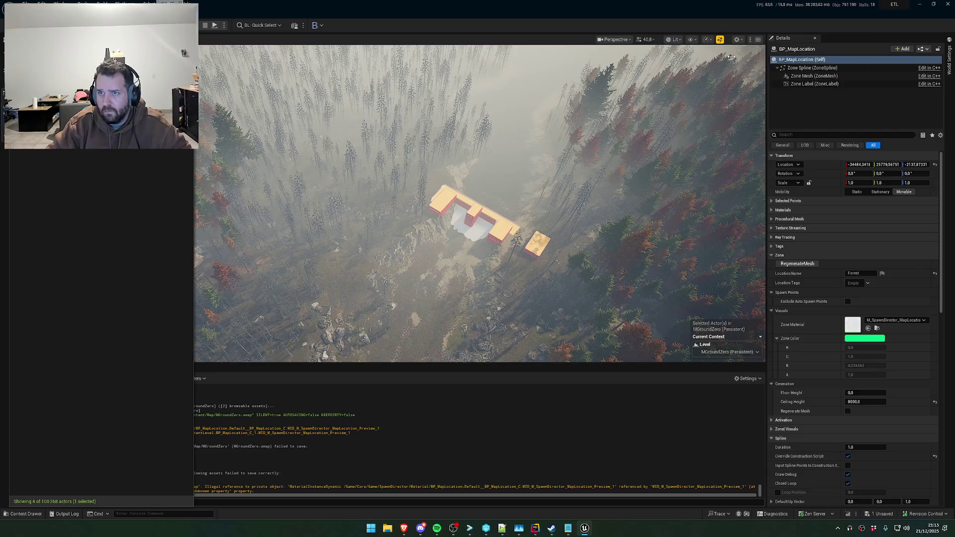
{"action": "key", "text": "Down"}
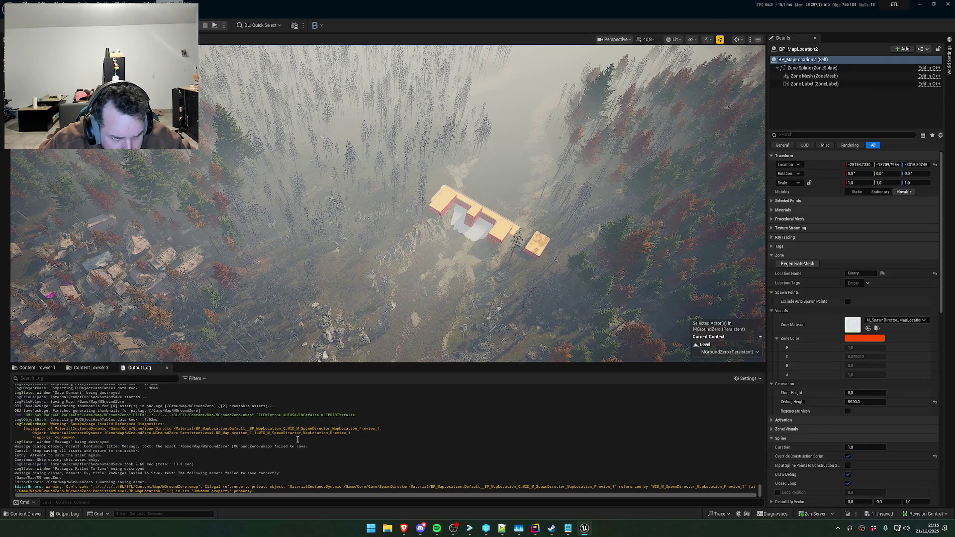
{"action": "double_click", "coordinate": [308, 433]}
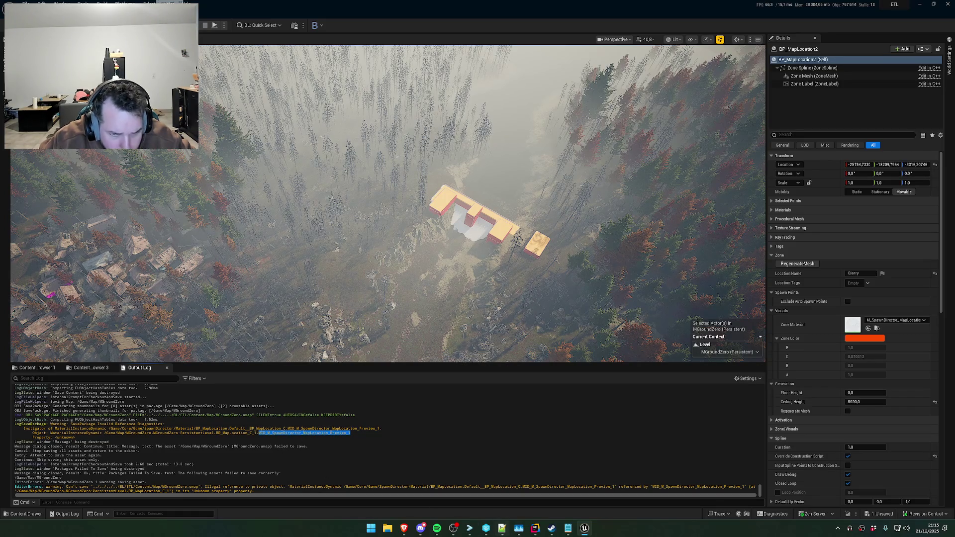
{"action": "left_click", "coordinate": [535, 528]}
{"action": "scroll", "coordinate": [323, 275], "scroll_direction": "down", "scroll_amount": 20}
{"action": "scroll", "coordinate": [325, 291], "scroll_direction": "down", "scroll_amount": 20}
{"action": "mouse_move", "coordinate": [939, 347]}
{"action": "left_mouse_down"}
{"action": "mouse_move", "coordinate": [938, 195]}
{"action": "mouse_move", "coordinate": [928, 159]}
{"action": "left_mouse_up"}
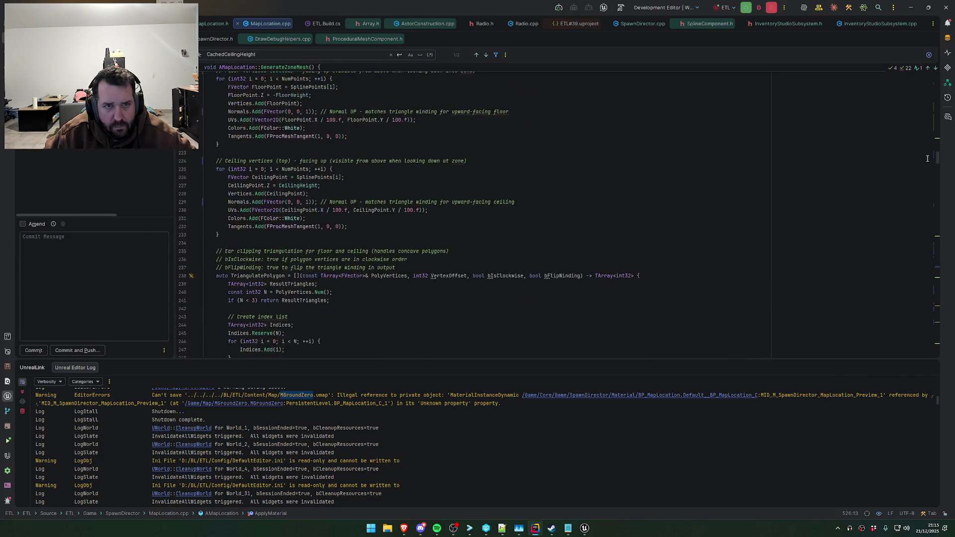
{"action": "key", "text": "alt+Tab"}
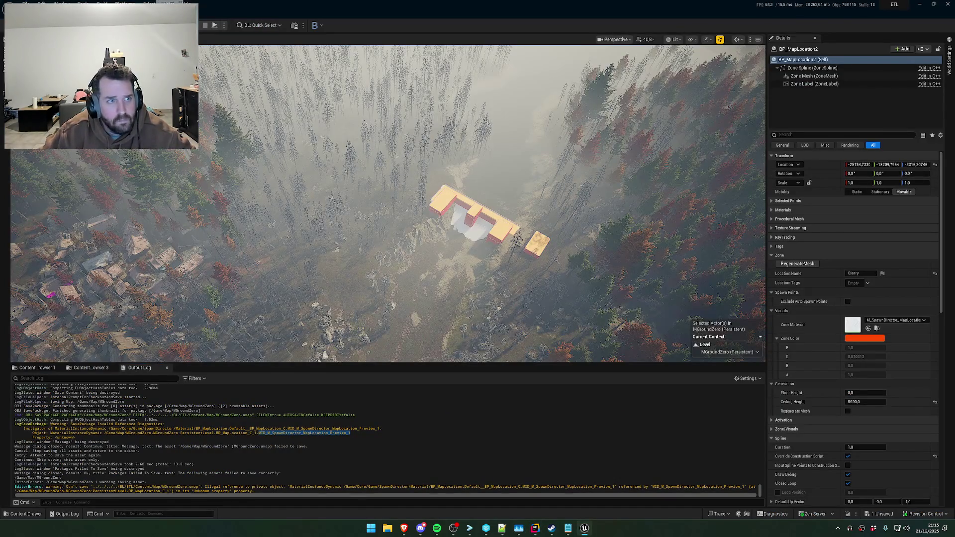
Select all four BP_MapLocation zone actors in the Outliner and delete them
{"action": "left_click", "coordinate": [189, 150]}
{"action": "key", "text": "ctrl+a"}
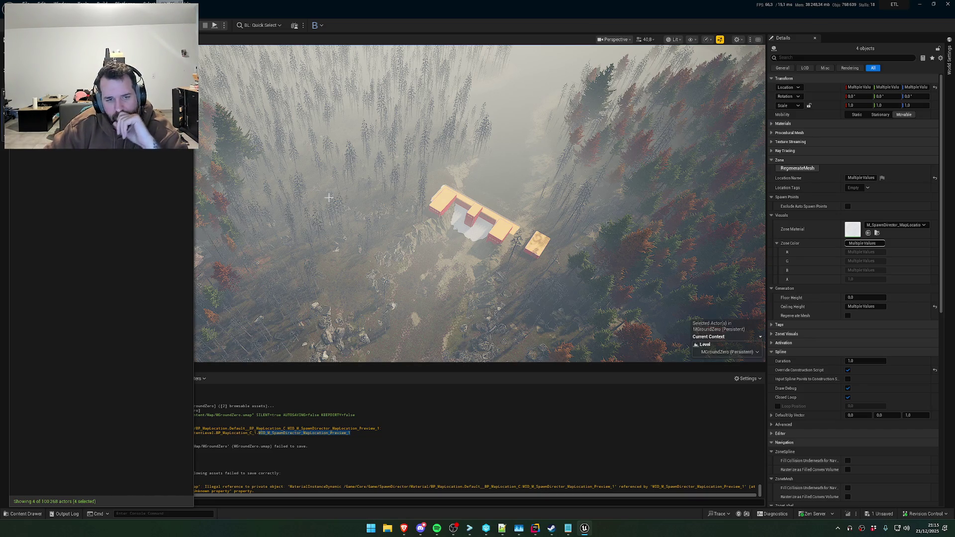
{"action": "key", "text": "Delete"}
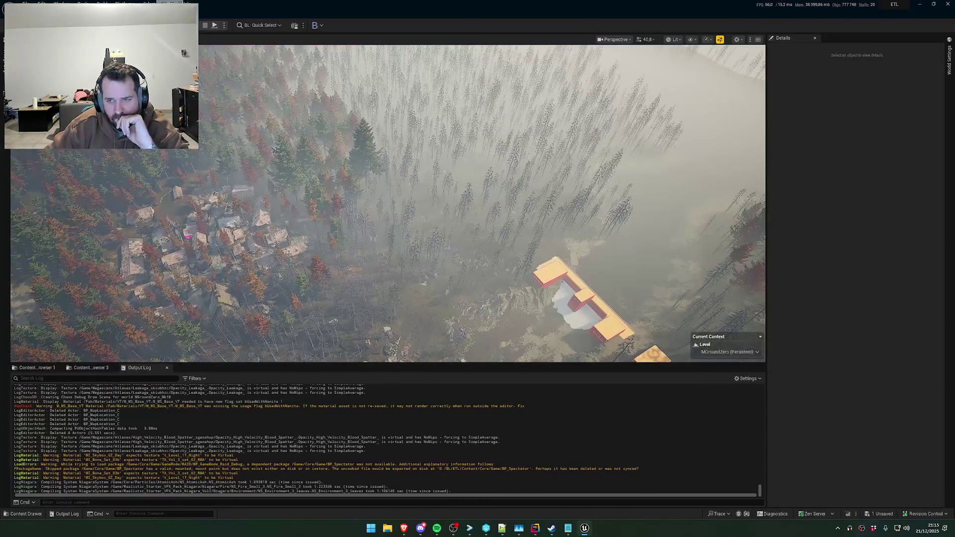
Save the MGroundZero map, then select and frame the orange 31-object plane grid
{"action": "left_click", "coordinate": [880, 514]}
{"action": "left_click", "coordinate": [542, 350]}
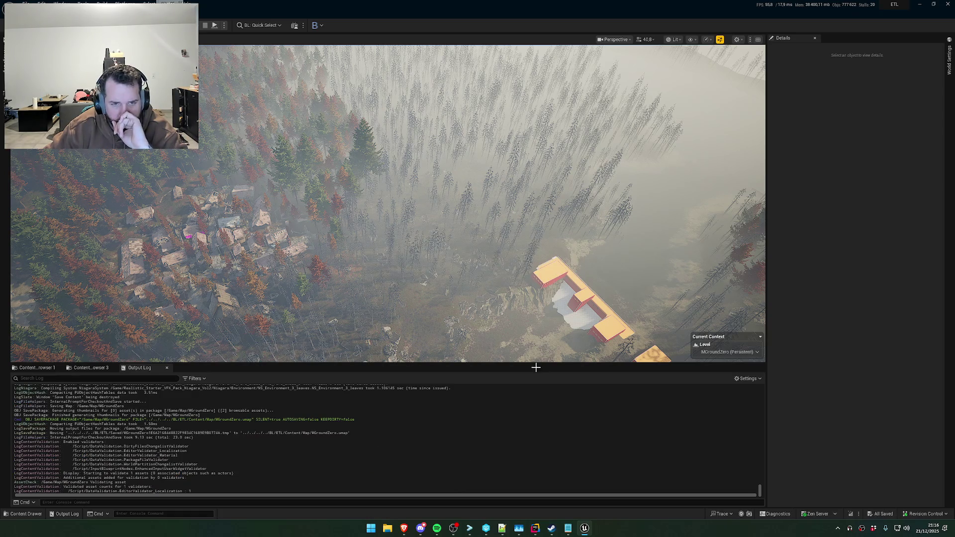
{"action": "right_click", "coordinate": [603, 230]}
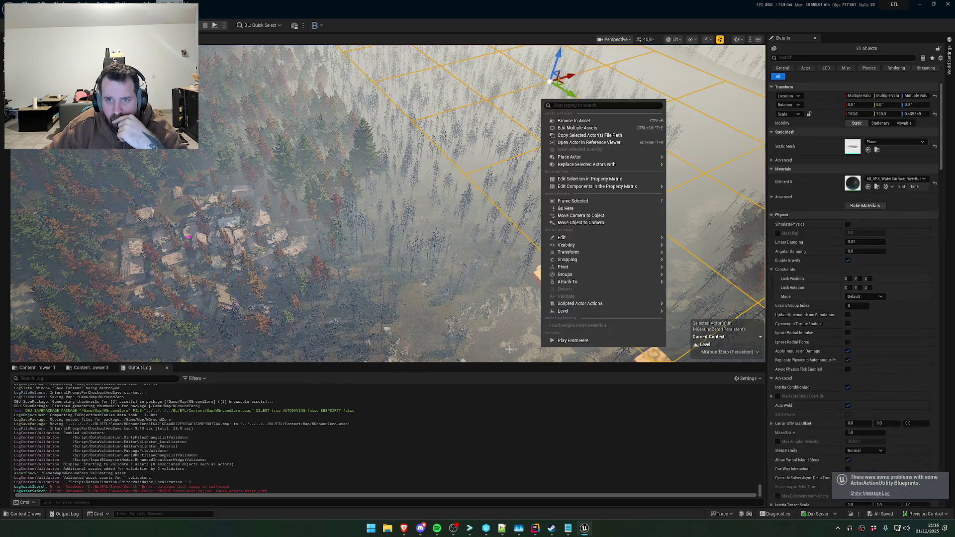
{"action": "key", "text": "f"}
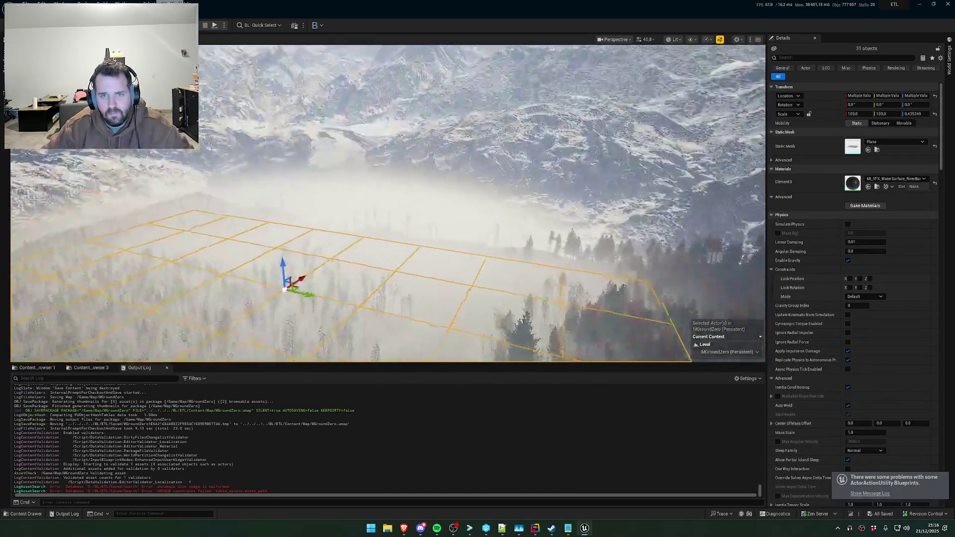